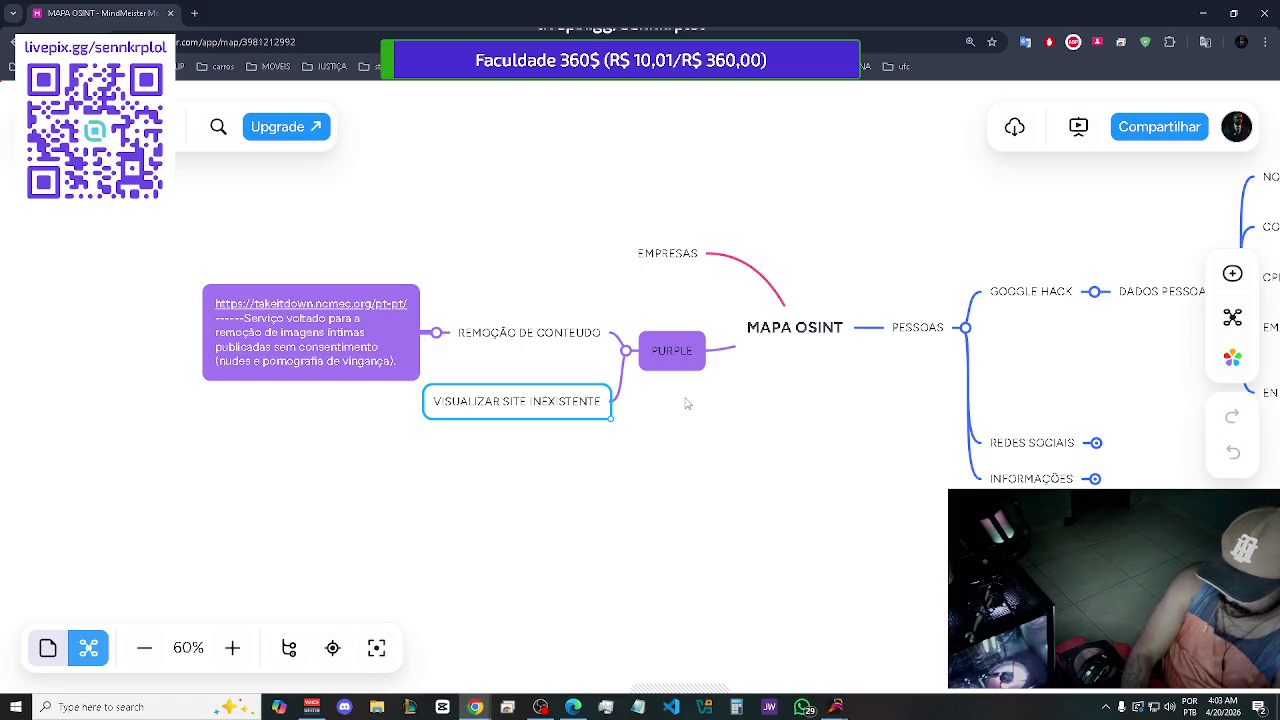
pyautogui.press('Tab')
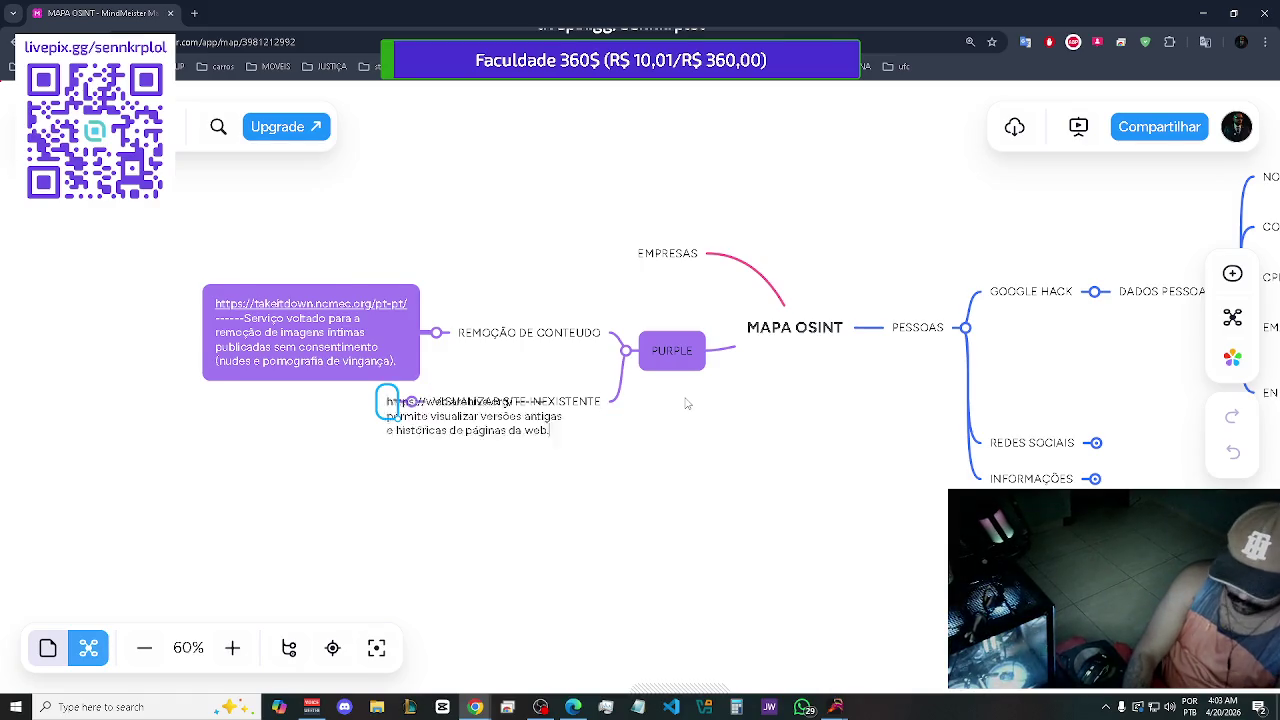
pyautogui.write('https://web.archive.org/ ------ permite visualizar versões antigas e históricas de páginas da web.')
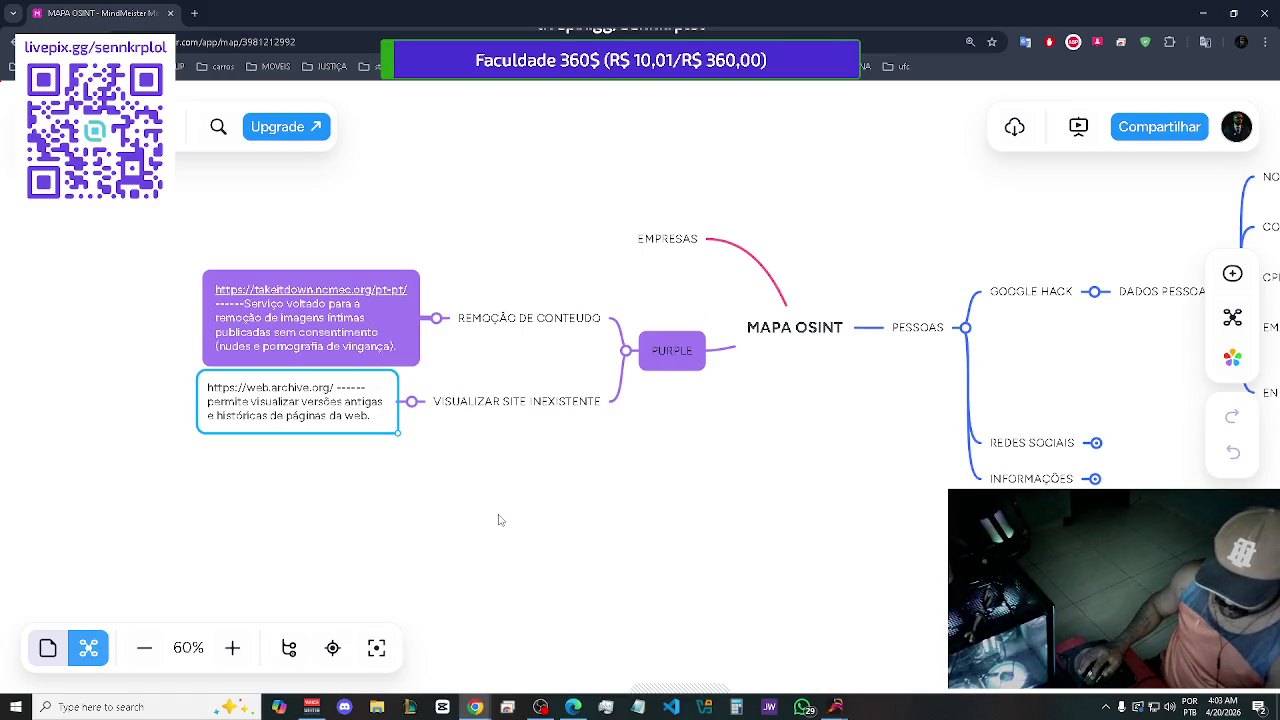
pyautogui.press('Escape')
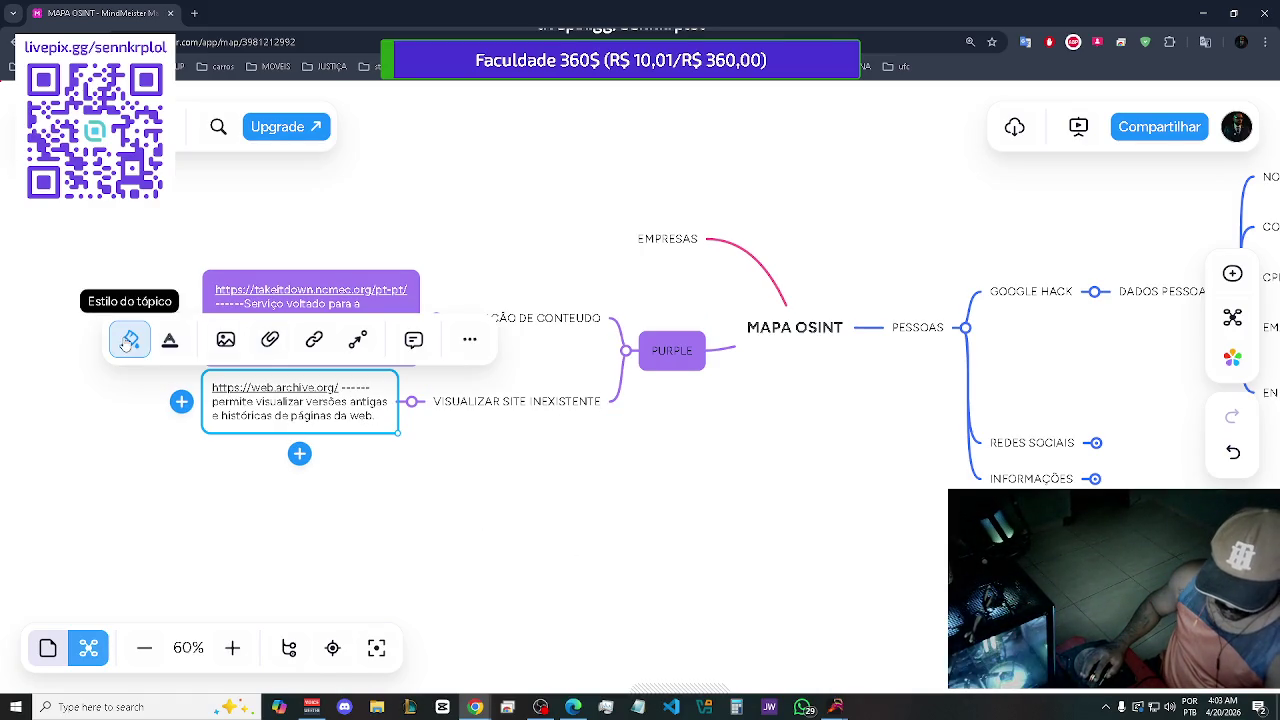
pyautogui.click(129, 339)
pyautogui.click(146, 467)
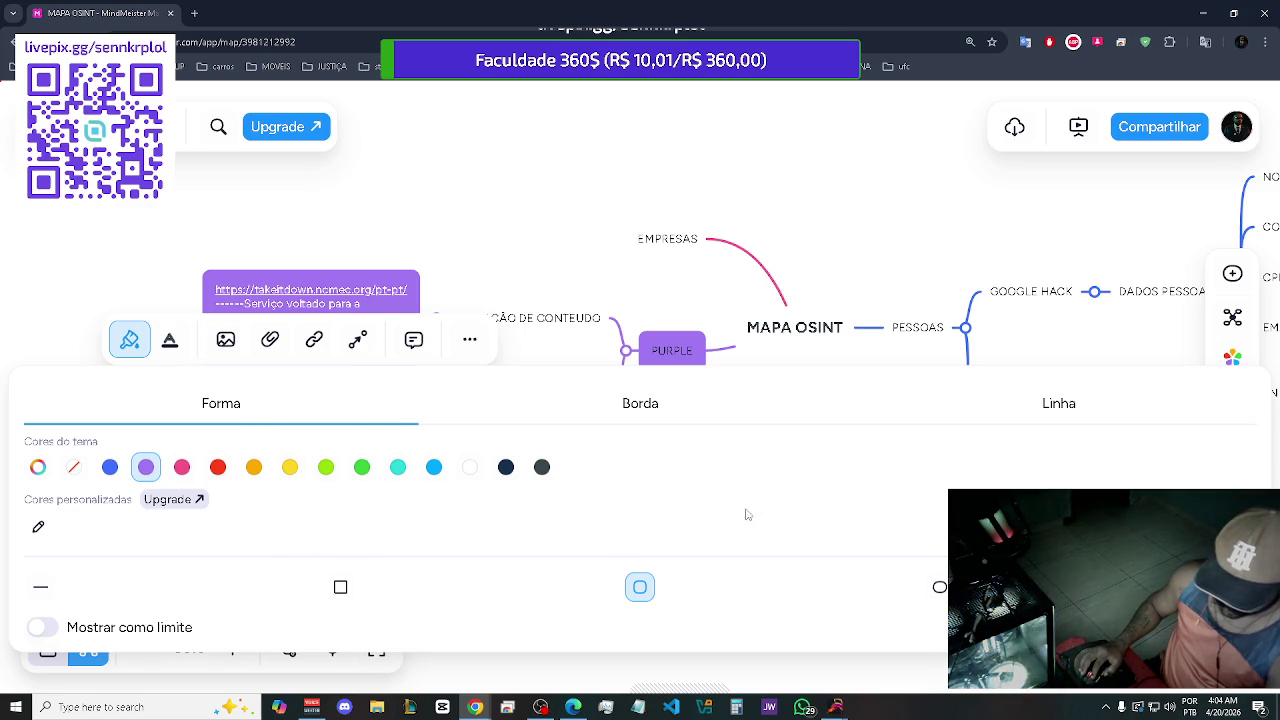
pyautogui.click(802, 258)
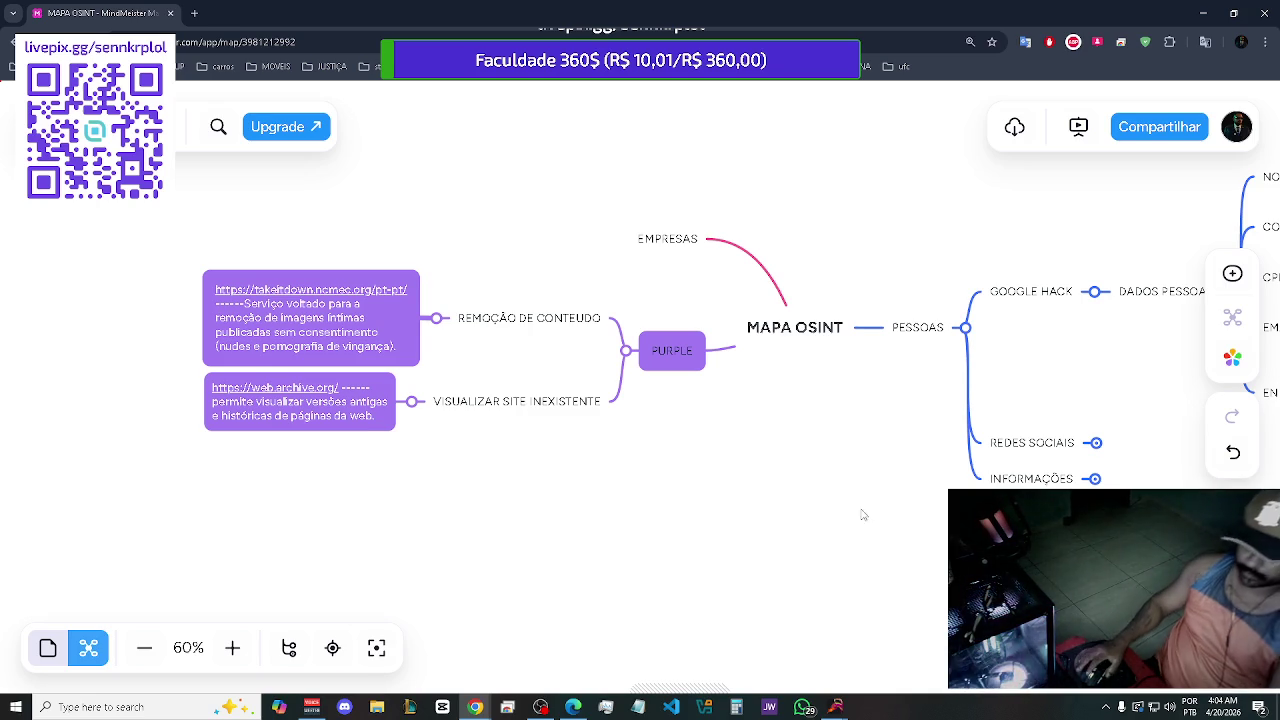
pyautogui.scroll(-2, 649, 414)
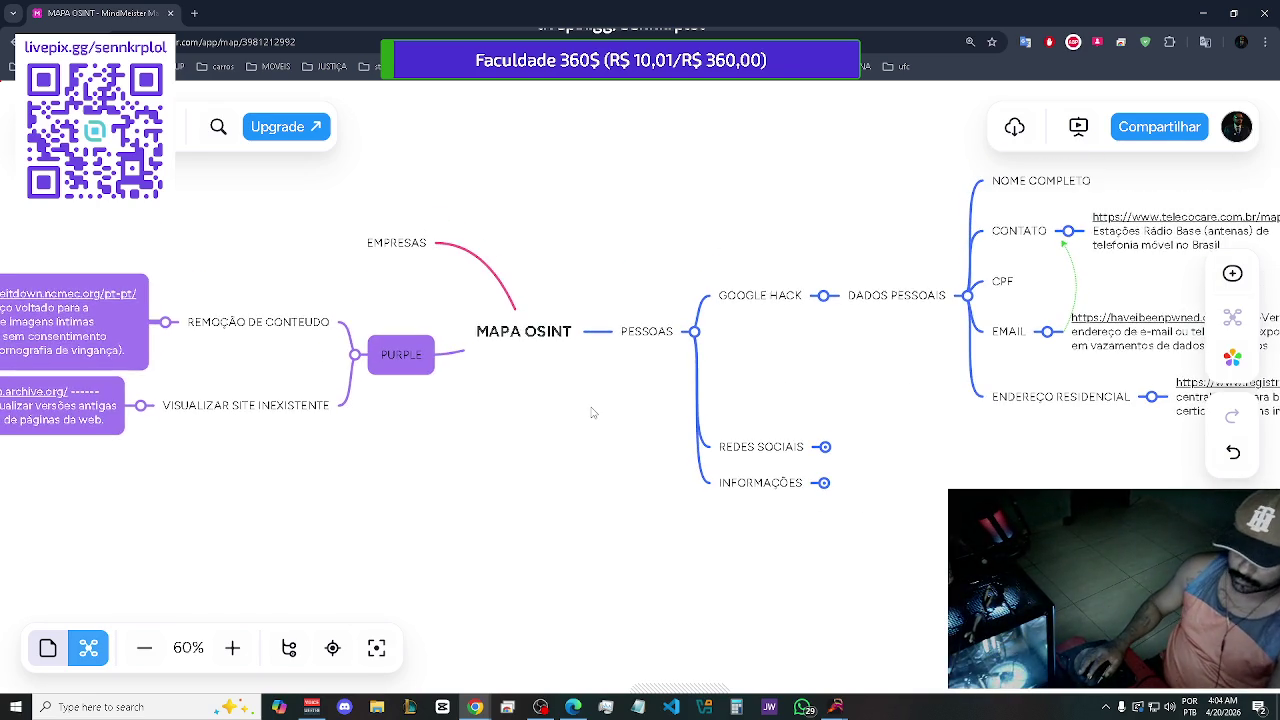
# Expand REDES SOCIAIS and INFORMAÇÕES to reveal INSTAGRAM, FACEBOOK, LINKEDIN, X, HOBBIES and other subtopics
pyautogui.scroll(-2, 592, 413)
pyautogui.moveTo(737, 514)
pyautogui.mouseDown()
pyautogui.moveTo(711, 514)
pyautogui.moveTo(748, 514)
pyautogui.mouseUp()
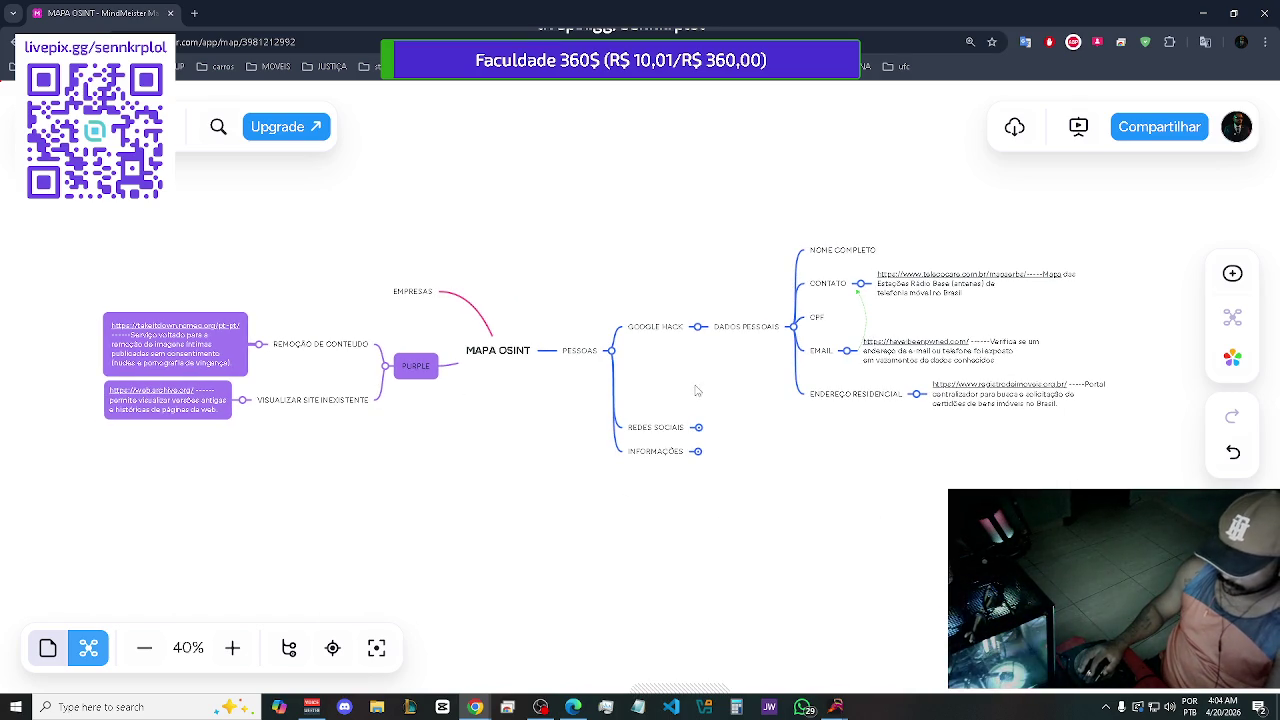
pyautogui.click(698, 428)
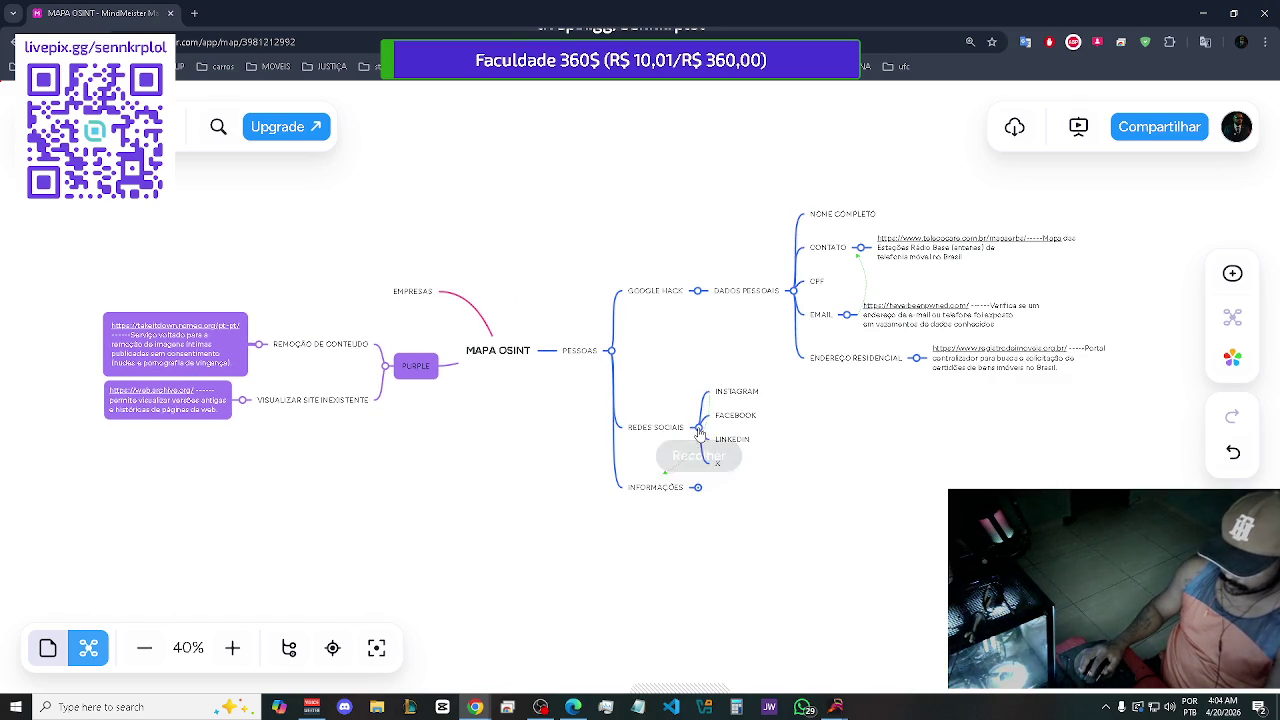
pyautogui.click(699, 489)
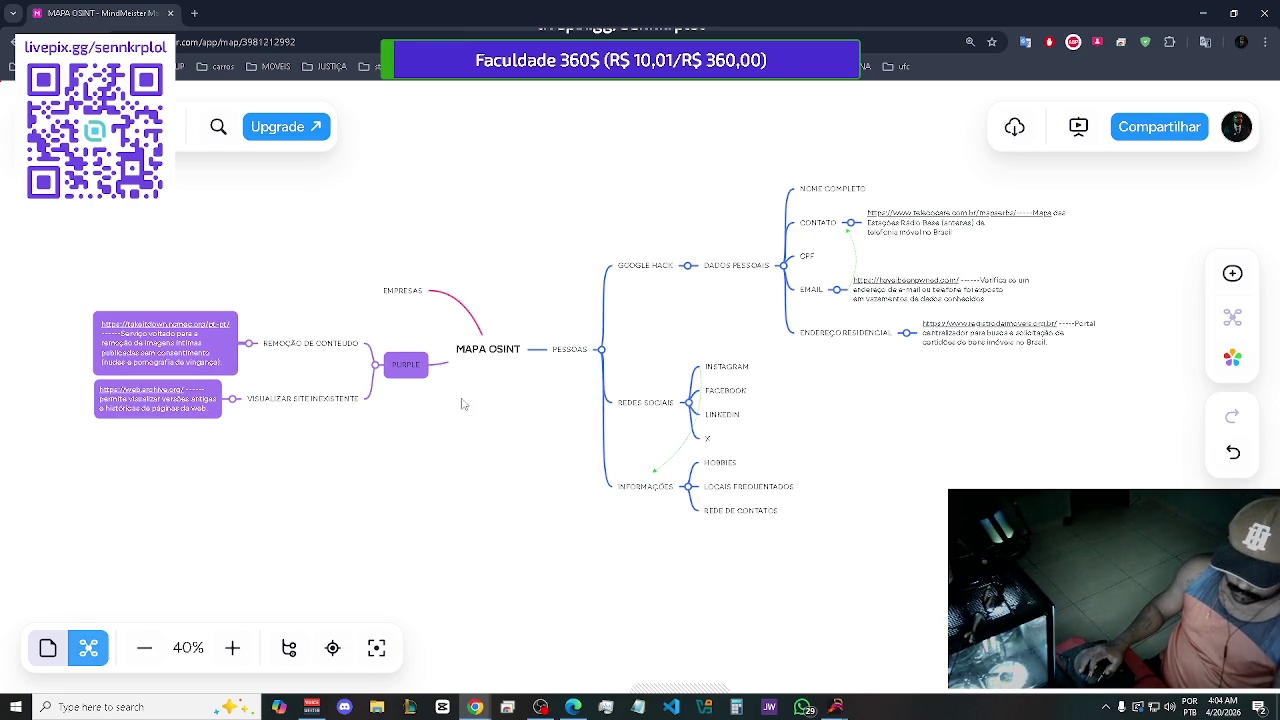
pyautogui.scroll(5, 483, 384)
pyautogui.scroll(3, 490, 380)
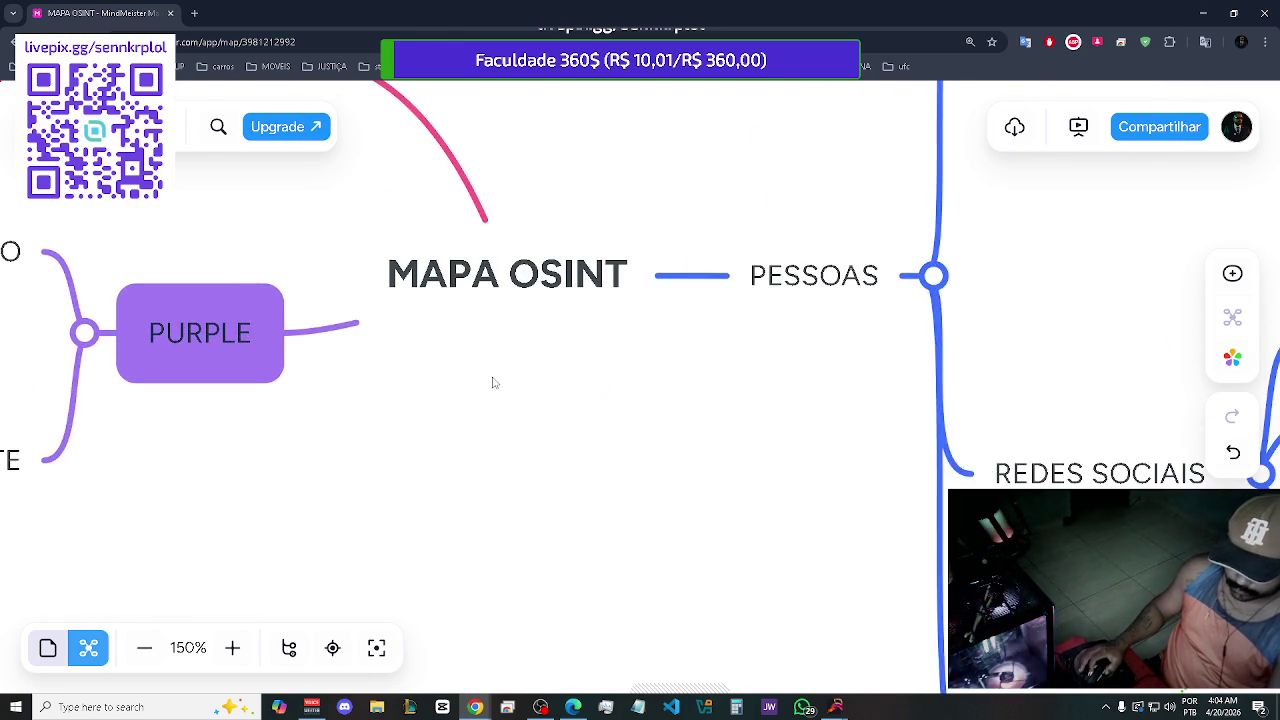
pyautogui.moveTo(506, 346)
pyautogui.mouseDown()
pyautogui.moveTo(629, 514)
pyautogui.moveTo(665, 523)
pyautogui.mouseUp()
pyautogui.scroll(1, 666, 523)
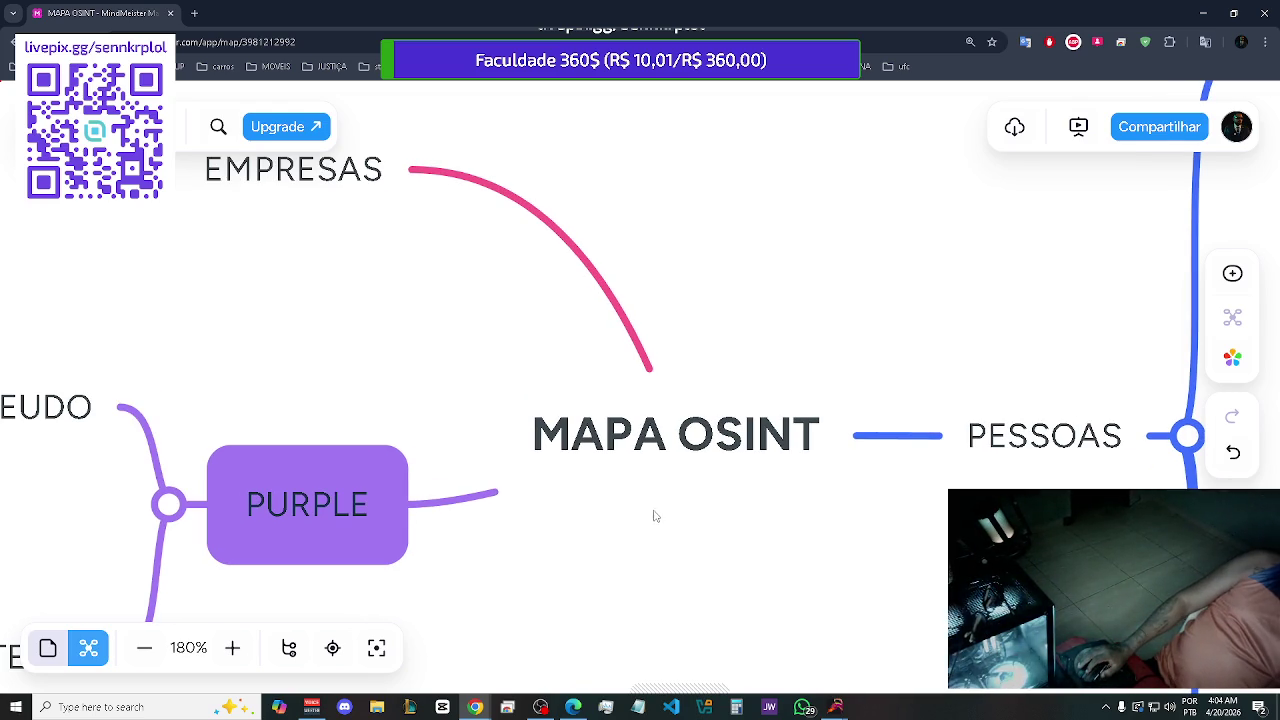
pyautogui.scroll(2, 669, 502)
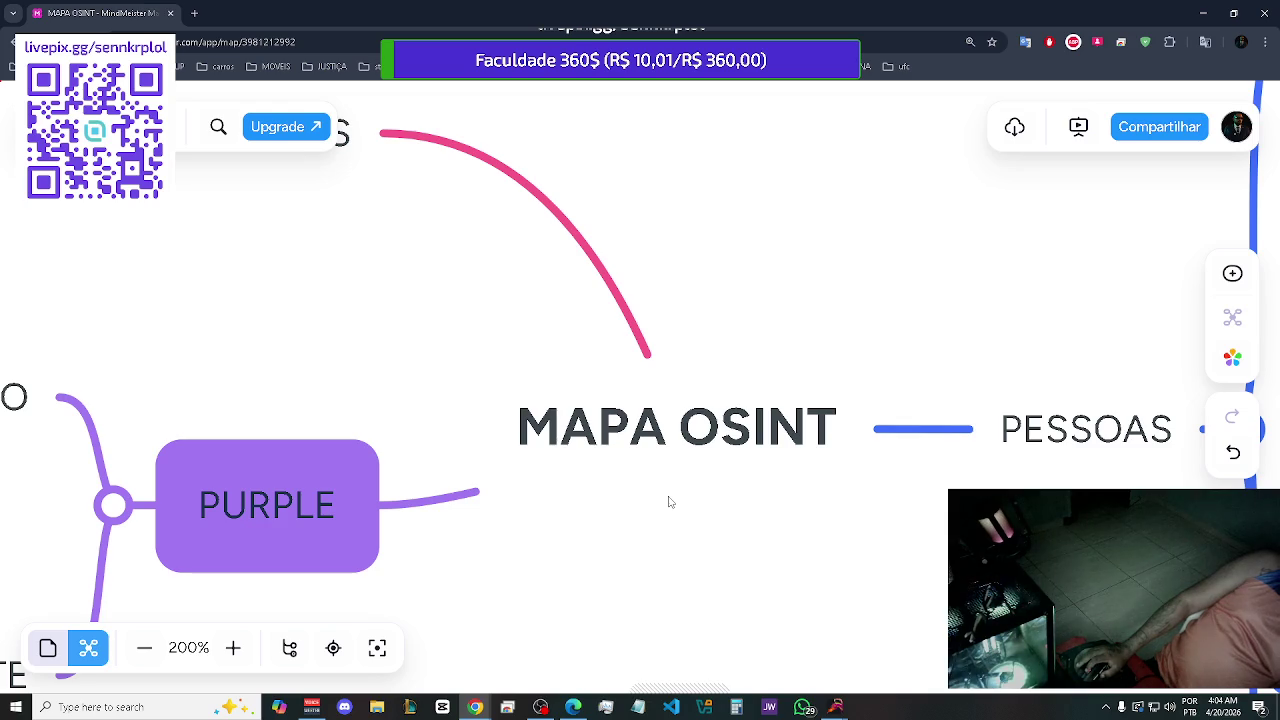
pyautogui.click(780, 412)
pyautogui.hscroll(-3, 437, 340)
pyautogui.hscroll(-3, 538, 337)
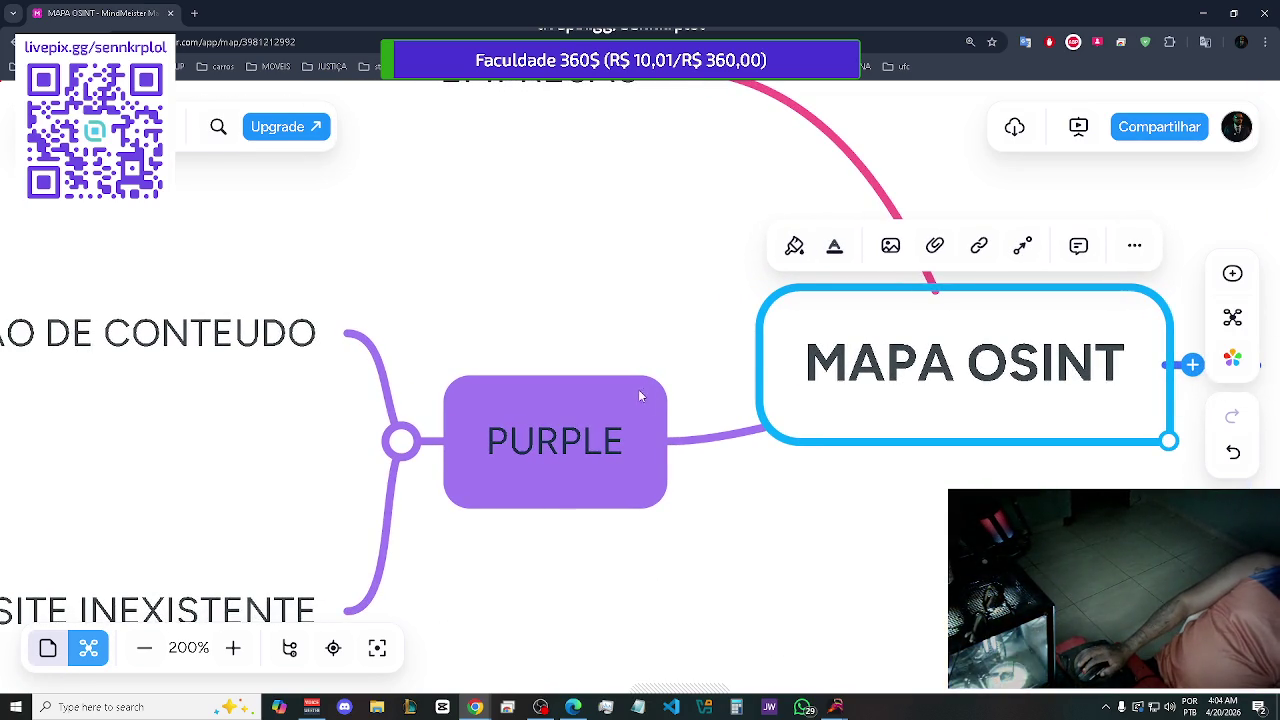
pyautogui.scroll(2, 634, 392)
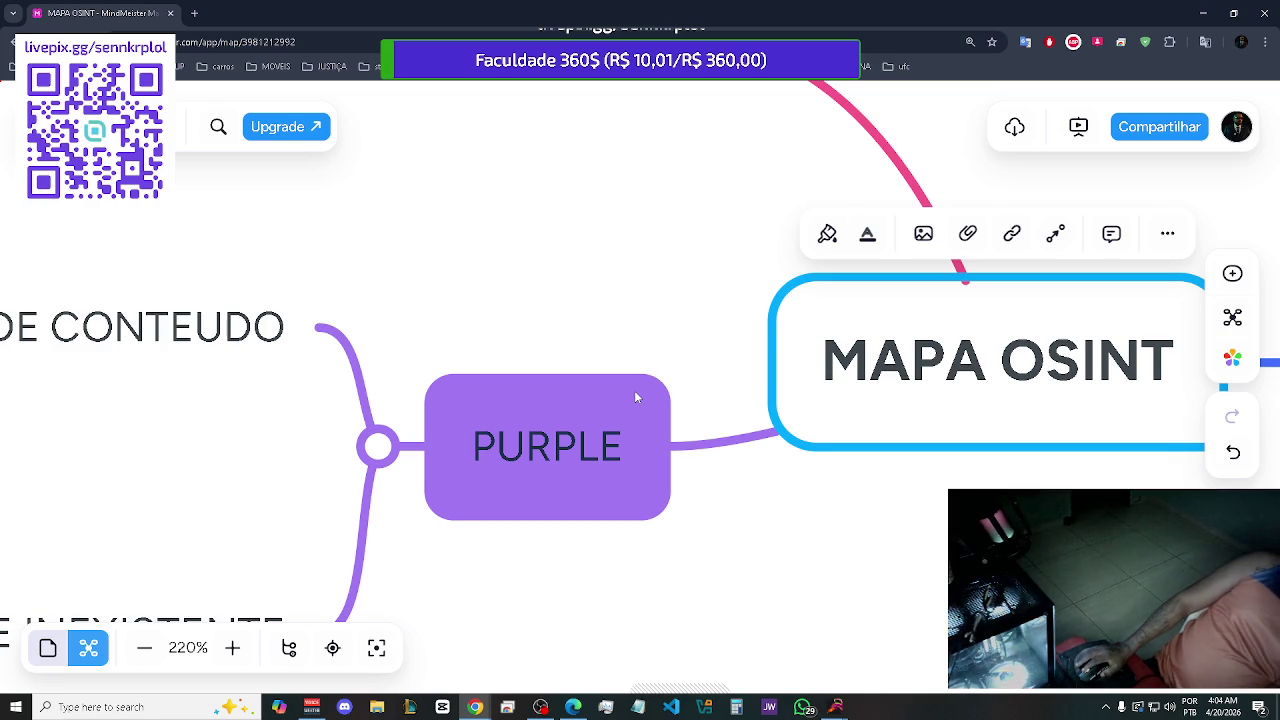
pyautogui.scroll(-7, 634, 397)
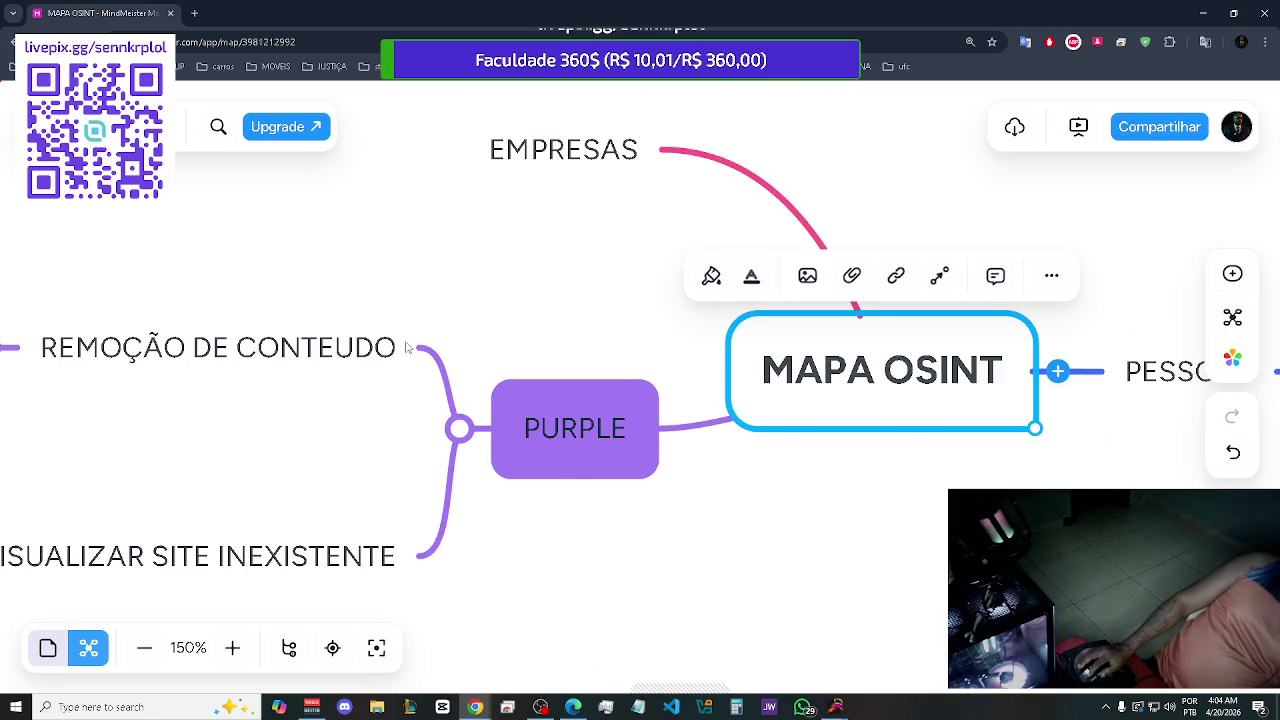
pyautogui.hscroll(5, 548, 300)
pyautogui.hscroll(3, 423, 294)
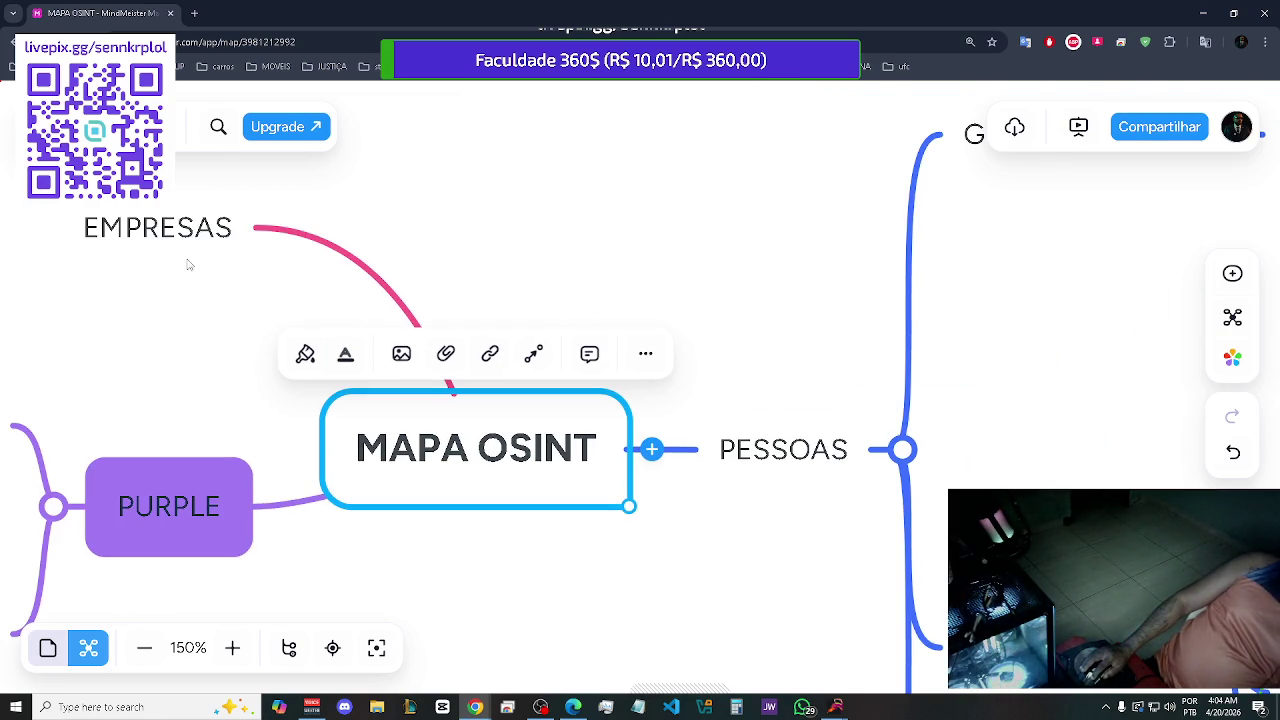
pyautogui.hscroll(6, 291, 326)
pyautogui.hscroll(1, 365, 337)
pyautogui.hscroll(1, 380, 332)
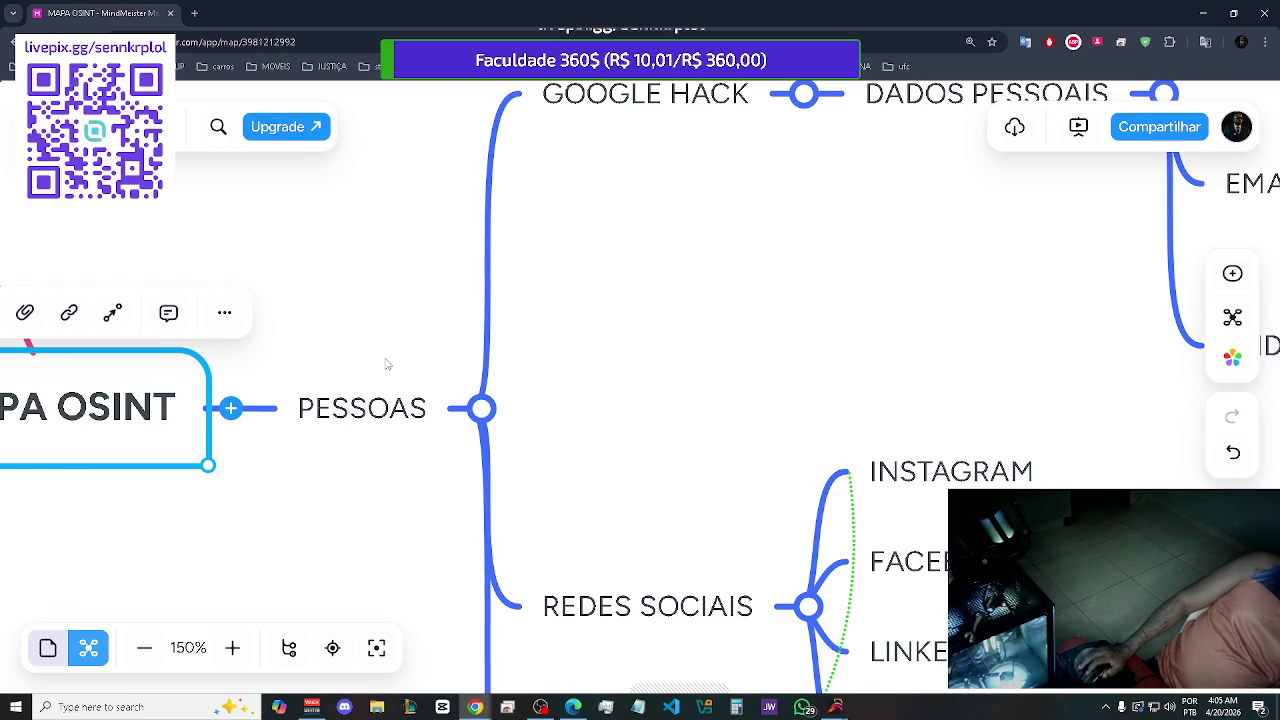
pyautogui.scroll(5, 386, 385)
pyautogui.scroll(2, 389, 408)
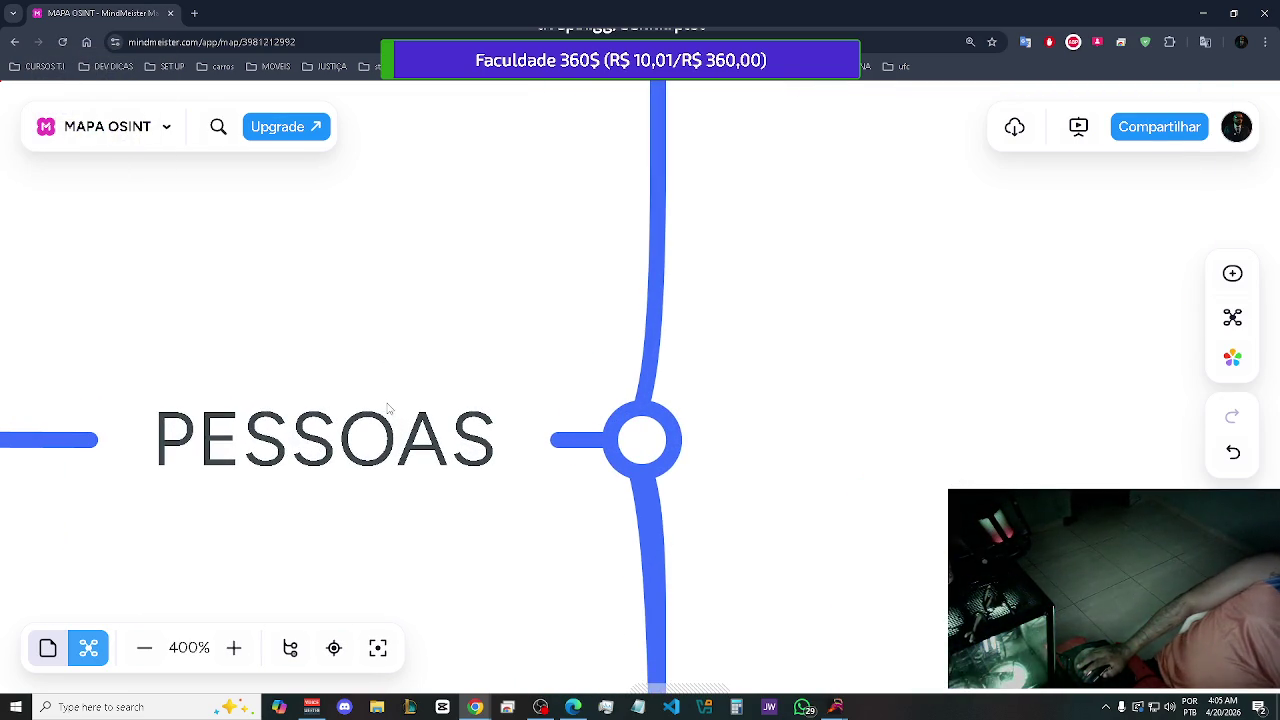
pyautogui.click(419, 358)
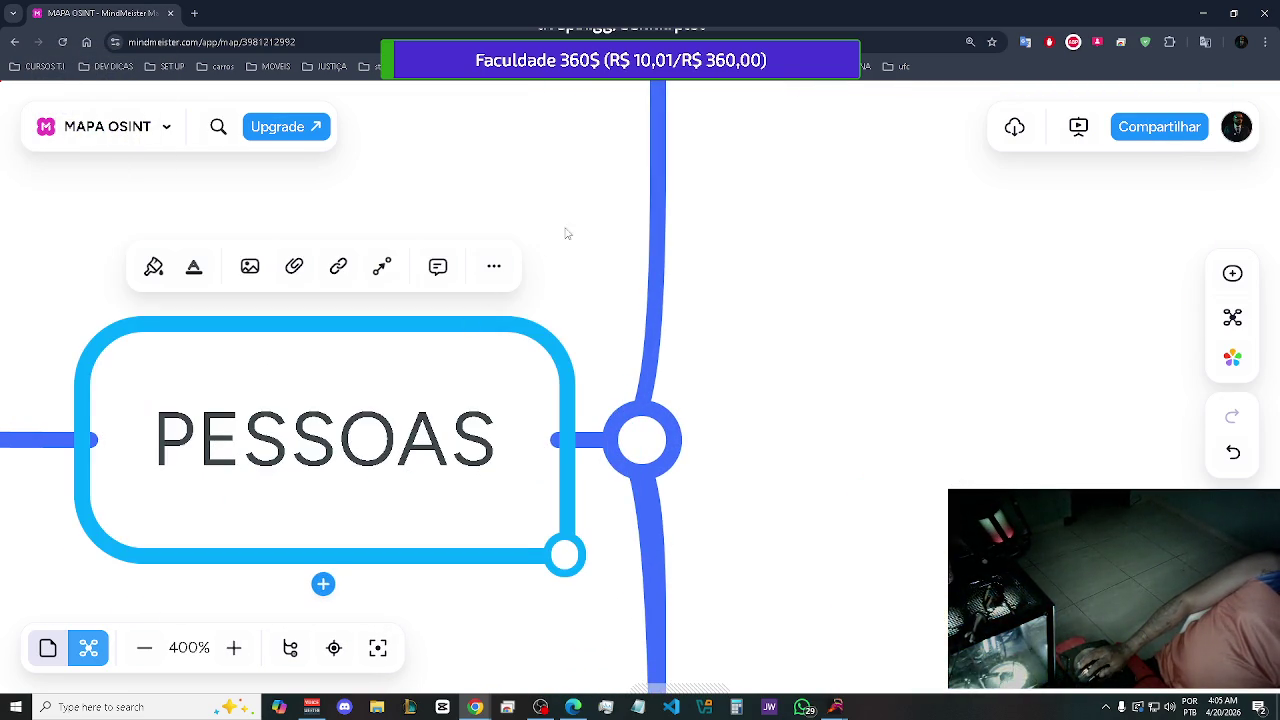
pyautogui.moveTo(80, 209); pyautogui.dragTo(794, 217)
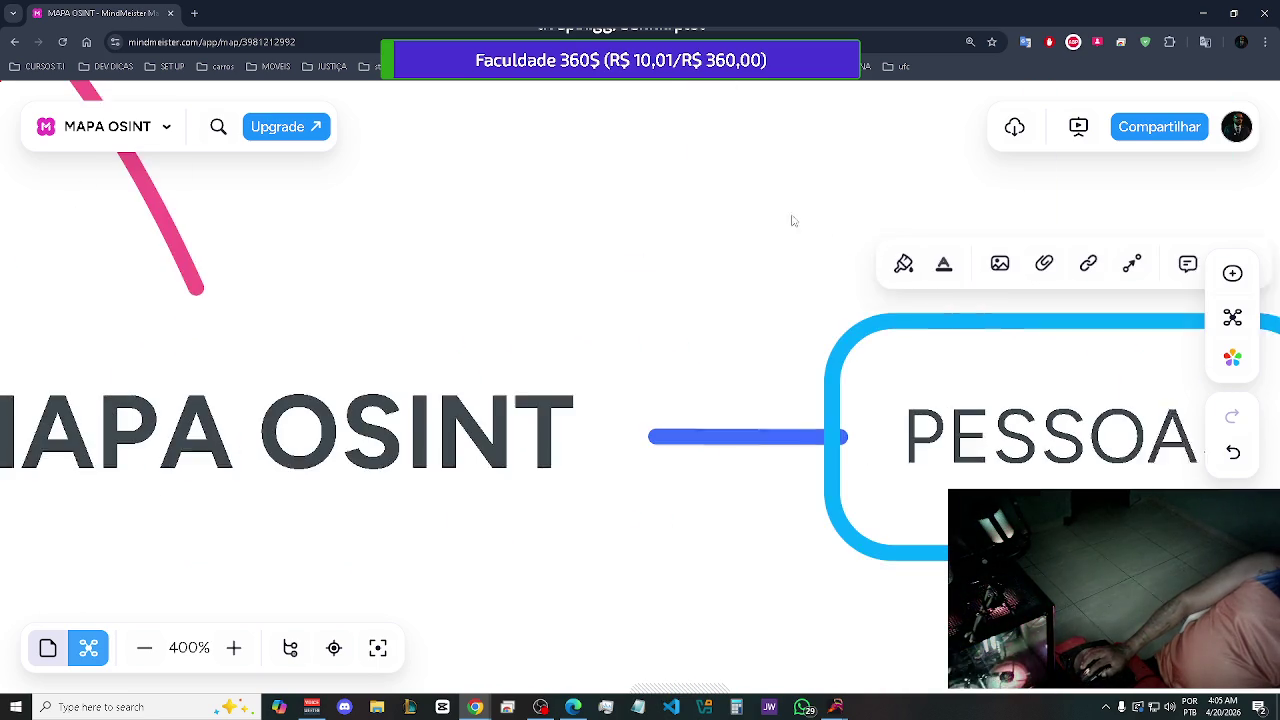
pyautogui.moveTo(365, 209)
pyautogui.mouseDown()
pyautogui.moveTo(540, 211)
pyautogui.moveTo(897, 171)
pyautogui.mouseUp()
pyautogui.moveTo(229, 189)
pyautogui.mouseDown()
pyautogui.moveTo(531, 221)
pyautogui.moveTo(654, 111)
pyautogui.moveTo(722, 79)
pyautogui.moveTo(352, 72)
pyautogui.moveTo(143, 44)
pyautogui.moveTo(25, 67)
pyautogui.moveTo(2, 107)
pyautogui.moveTo(1, 214)
pyautogui.mouseUp()
pyautogui.moveTo(267, 244); pyautogui.dragTo(258, 623)
pyautogui.moveTo(171, 517); pyautogui.dragTo(669, 529)
pyautogui.moveTo(342, 466)
pyautogui.mouseDown()
pyautogui.moveTo(437, 511)
pyautogui.moveTo(618, 480)
pyautogui.mouseUp()
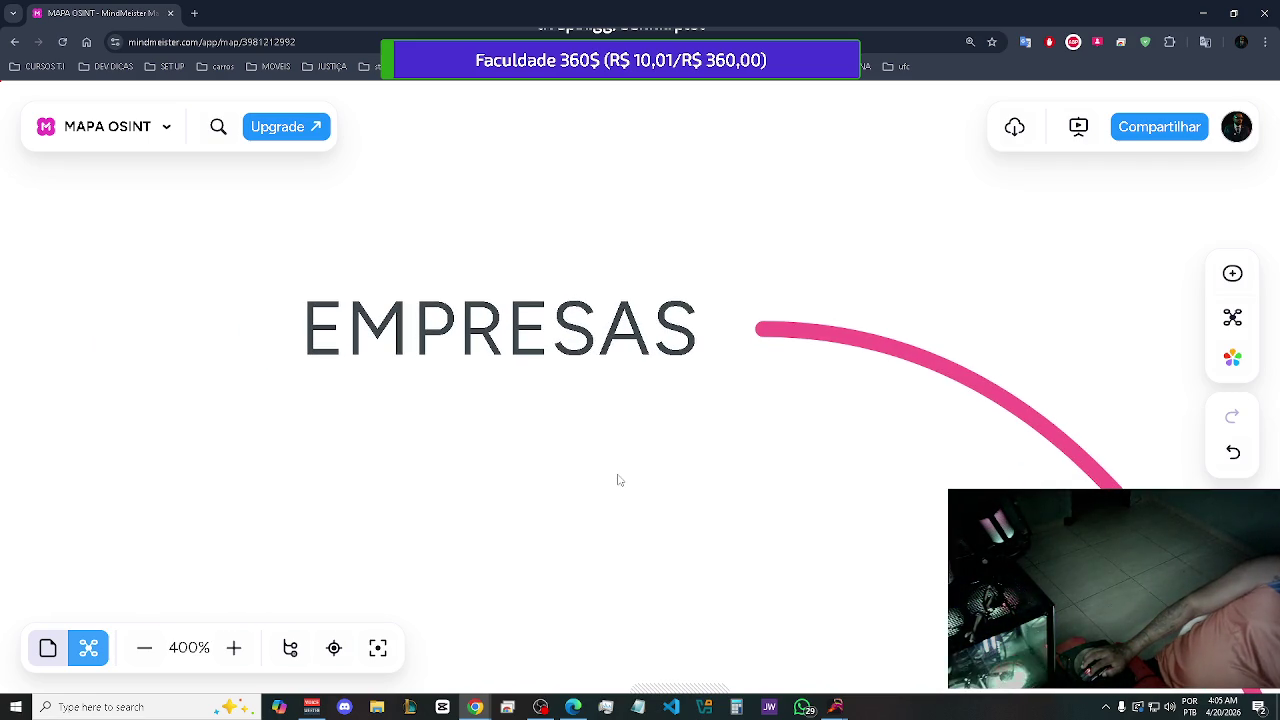
pyautogui.moveTo(583, 477)
pyautogui.mouseDown()
pyautogui.moveTo(437, 443)
pyautogui.moveTo(2, 436)
pyautogui.mouseUp()
pyautogui.hscroll(3, 697, 420)
pyautogui.scroll(-5, 174, 357)
pyautogui.hscroll(3, 200, 348)
pyautogui.scroll(-3, 200, 348)
pyautogui.hscroll(-2, 360, 181)
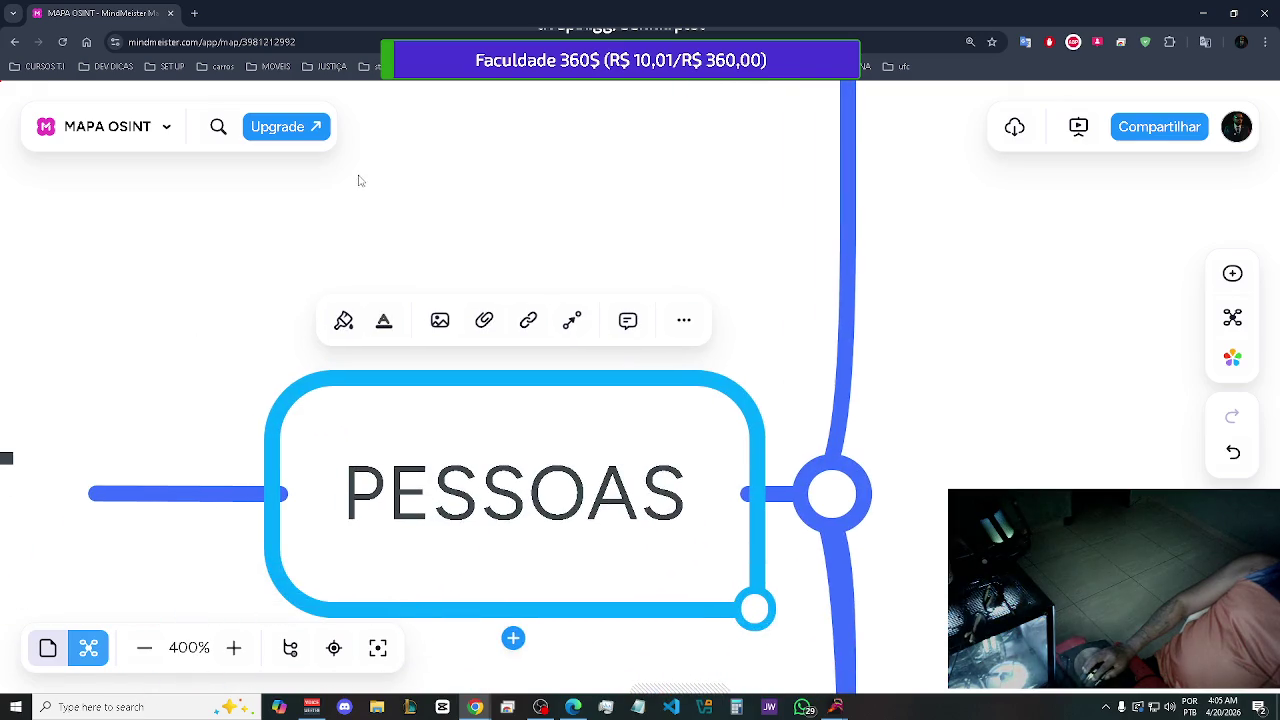
pyautogui.scroll(-2, 604, 293)
pyautogui.hscroll(2, 604, 293)
pyautogui.hscroll(5, 604, 293)
pyautogui.hscroll(-3, 369, 403)
pyautogui.hscroll(2, 563, 329)
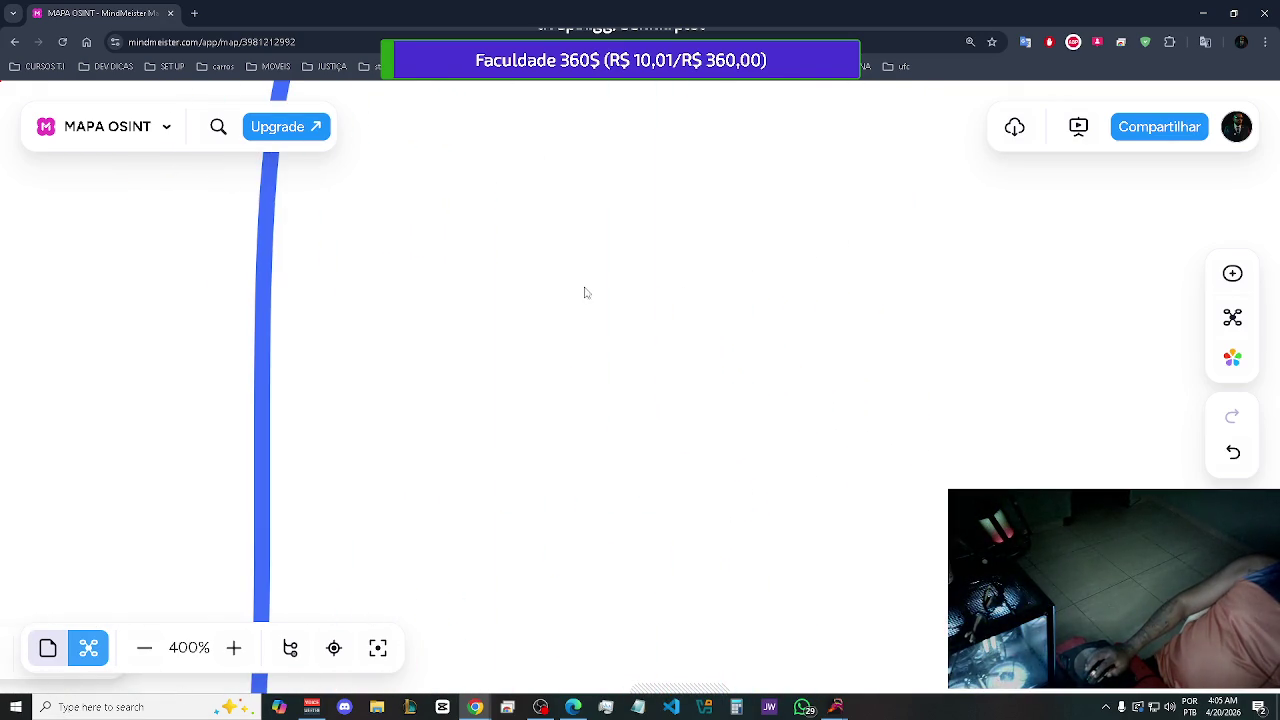
pyautogui.scroll(2, 476, 558)
pyautogui.scroll(3, 476, 558)
pyautogui.hscroll(1, 476, 558)
pyautogui.hscroll(-2, 506, 640)
pyautogui.scroll(-2, 506, 640)
pyautogui.hscroll(4, 511, 500)
pyautogui.scroll(-1, 511, 500)
pyautogui.hscroll(1, 180, 494)
pyautogui.moveTo(849, 426)
pyautogui.mouseDown()
pyautogui.moveTo(686, 529)
pyautogui.moveTo(240, 477)
pyautogui.mouseUp()
pyautogui.moveTo(866, 451)
pyautogui.mouseDown()
pyautogui.moveTo(574, 491)
pyautogui.moveTo(471, 466)
pyautogui.moveTo(365, 463)
pyautogui.mouseUp()
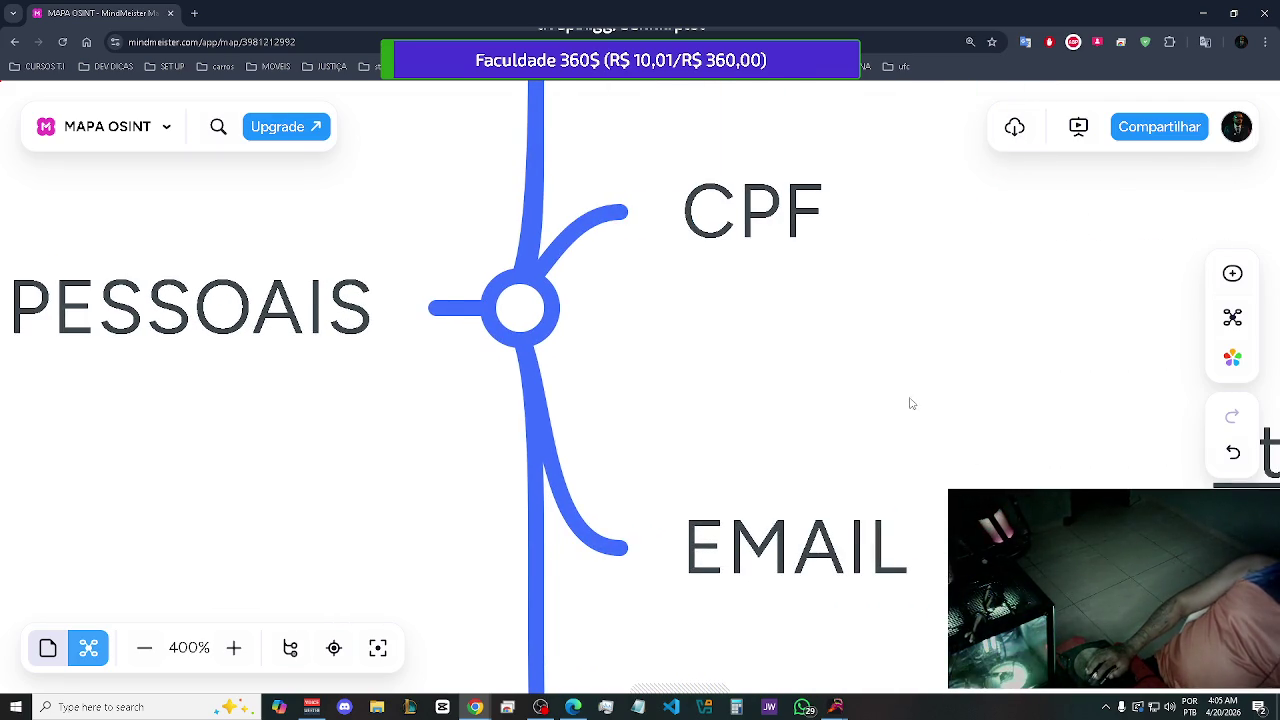
# Zoom out and centre the whole MAPA OSINT map, then bring OBS Studio forward
pyautogui.moveTo(949, 367); pyautogui.dragTo(829, 406)
pyautogui.scroll(-3, 829, 406)
pyautogui.scroll(-5, 829, 406)
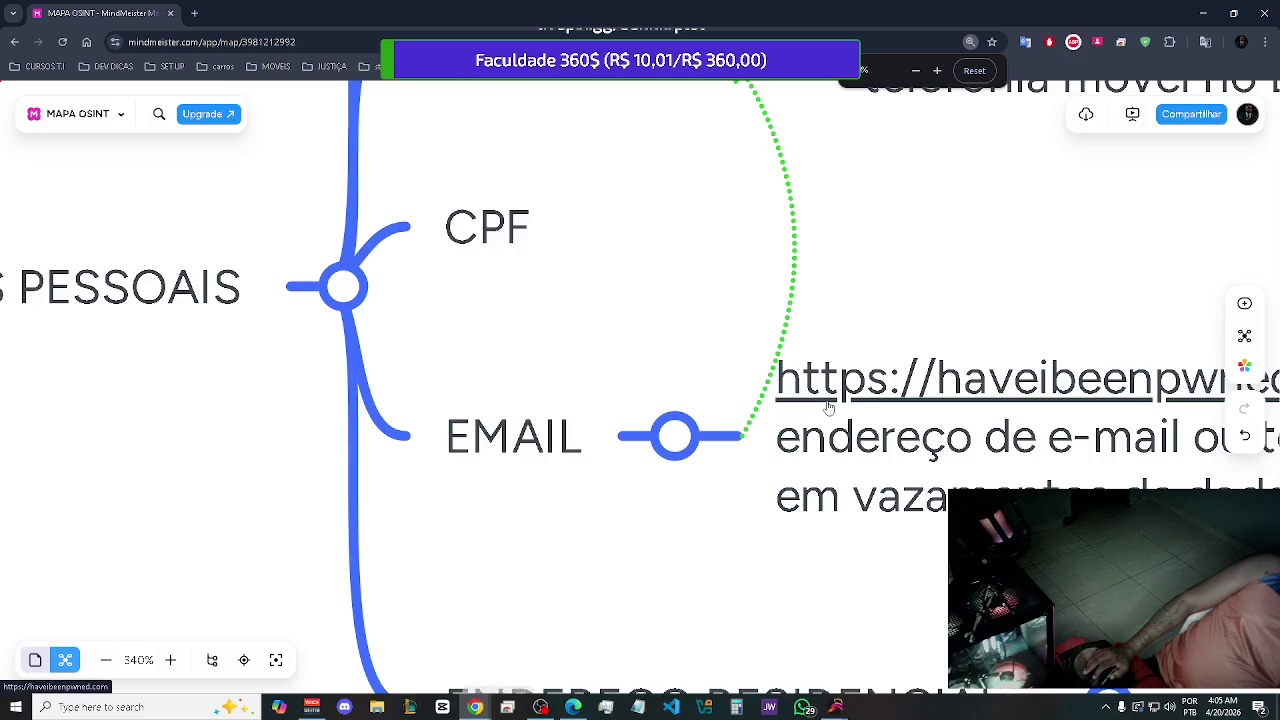
pyautogui.scroll(-8, 829, 406)
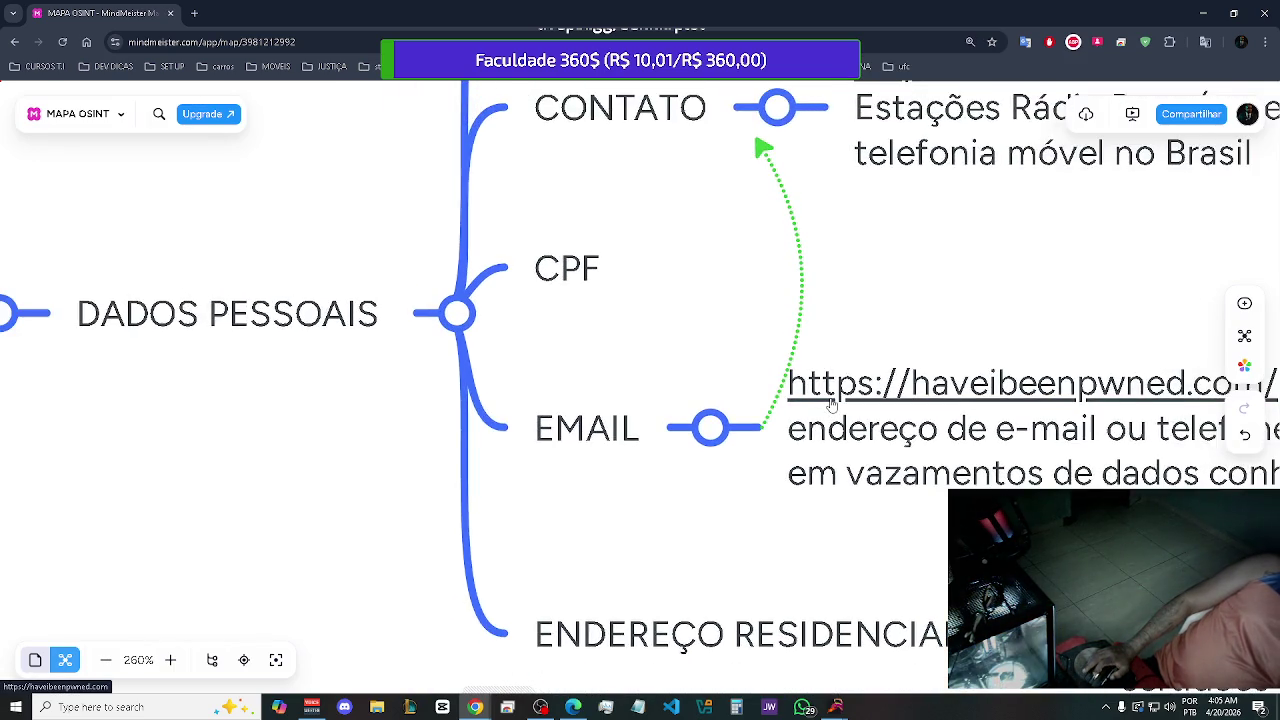
pyautogui.scroll(-6, 829, 404)
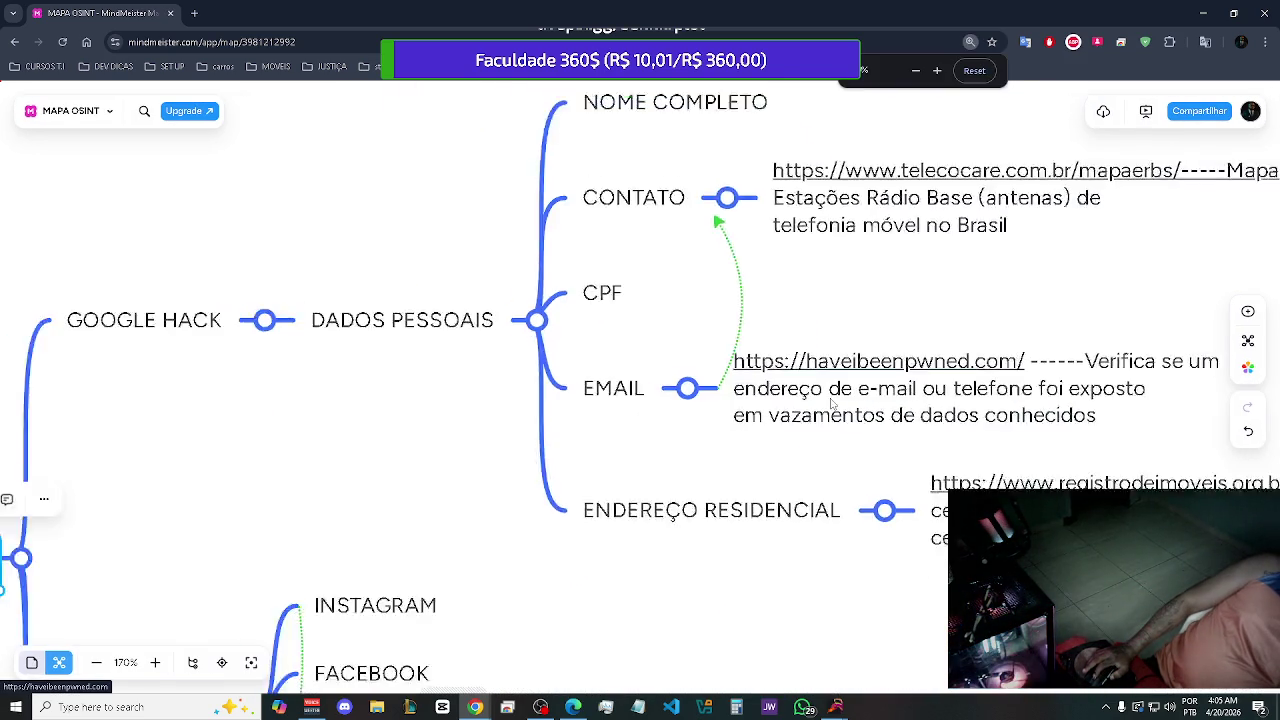
pyautogui.scroll(-6, 830, 403)
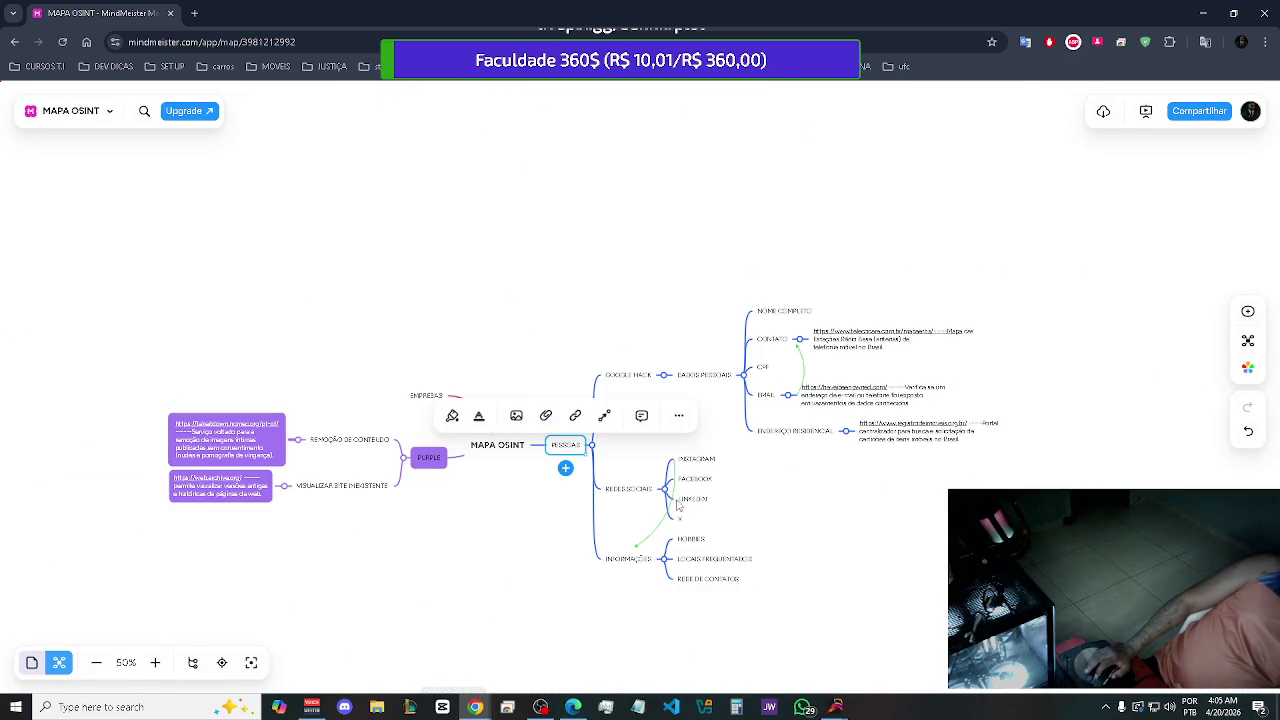
pyautogui.click(489, 487)
pyautogui.moveTo(489, 501); pyautogui.dragTo(548, 476)
pyautogui.scroll(1, 545, 454)
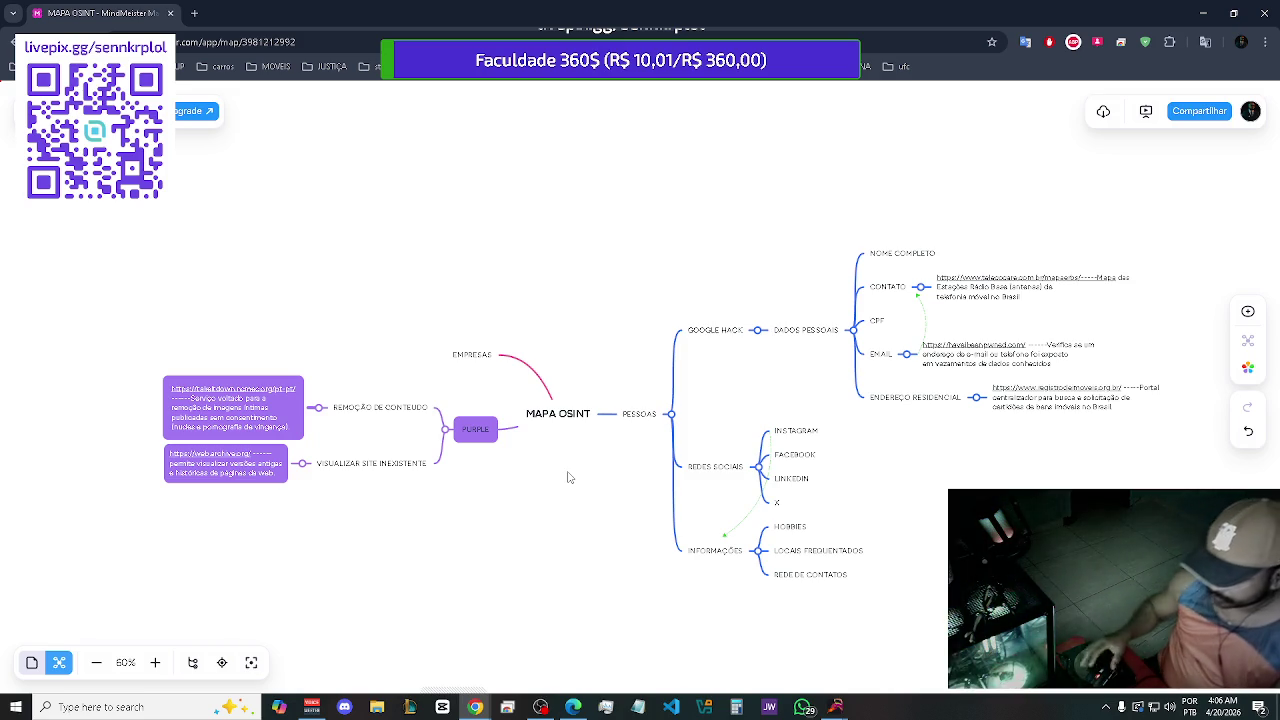
pyautogui.click(543, 707)
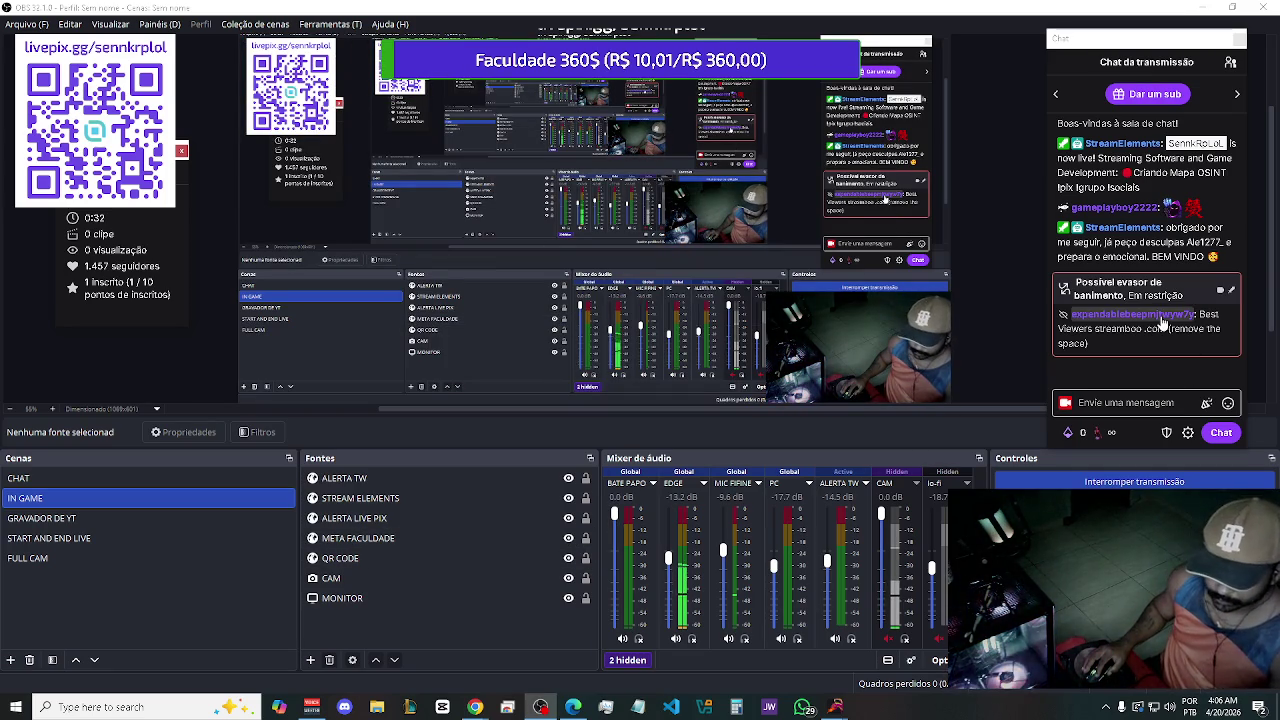
# Ban the flagged possible ban evader from the chat via their user card, then return to the map
pyautogui.click(1161, 315)
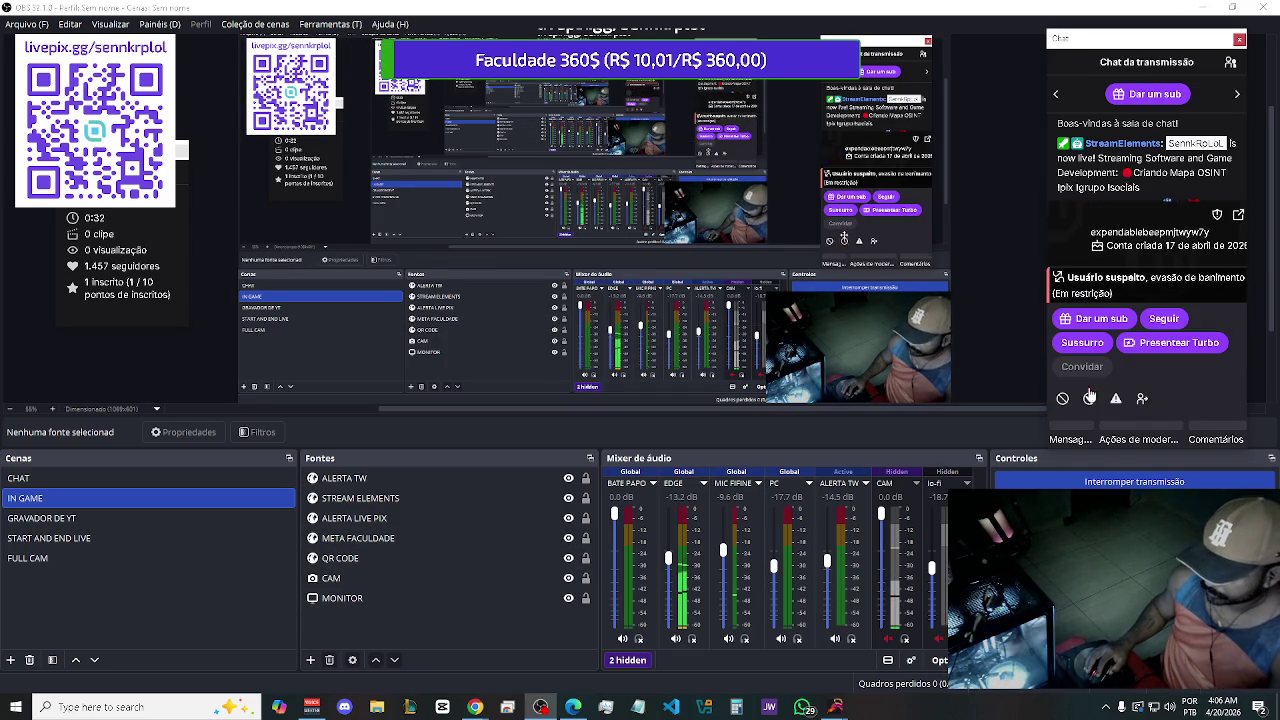
pyautogui.click(1063, 401)
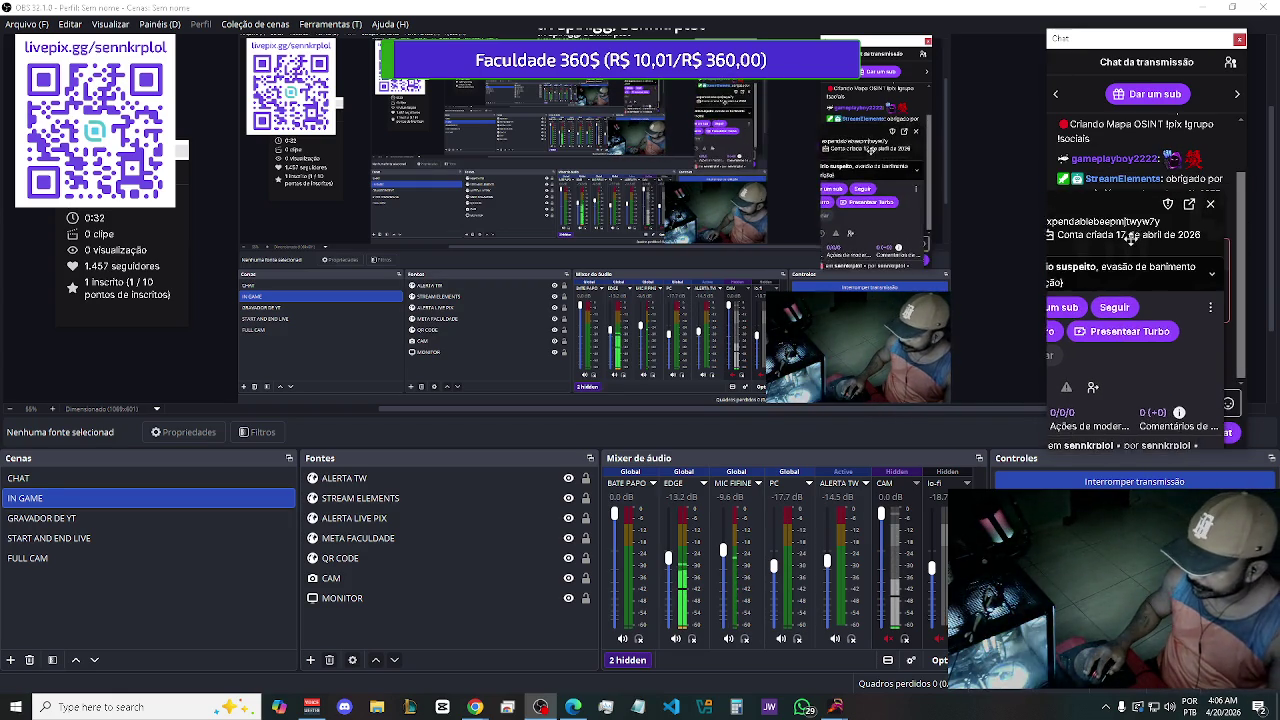
pyautogui.click(1128, 330)
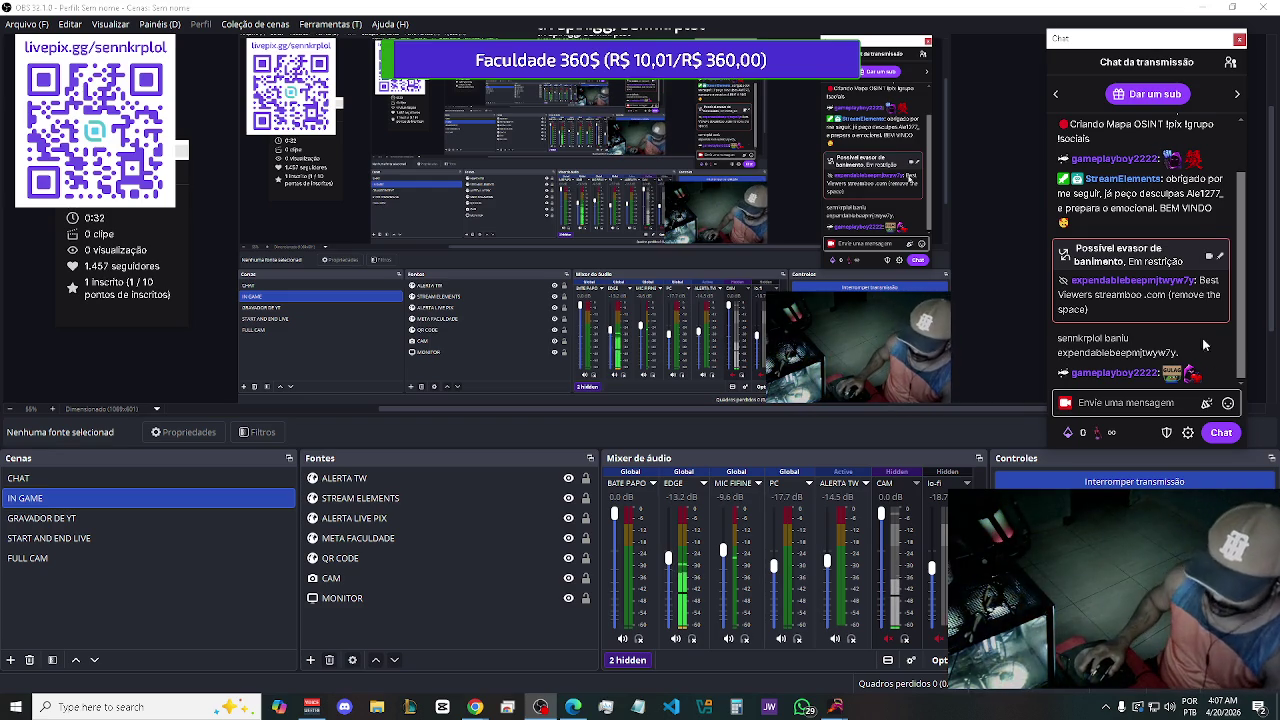
pyautogui.hotkey('alt', 'Tab')
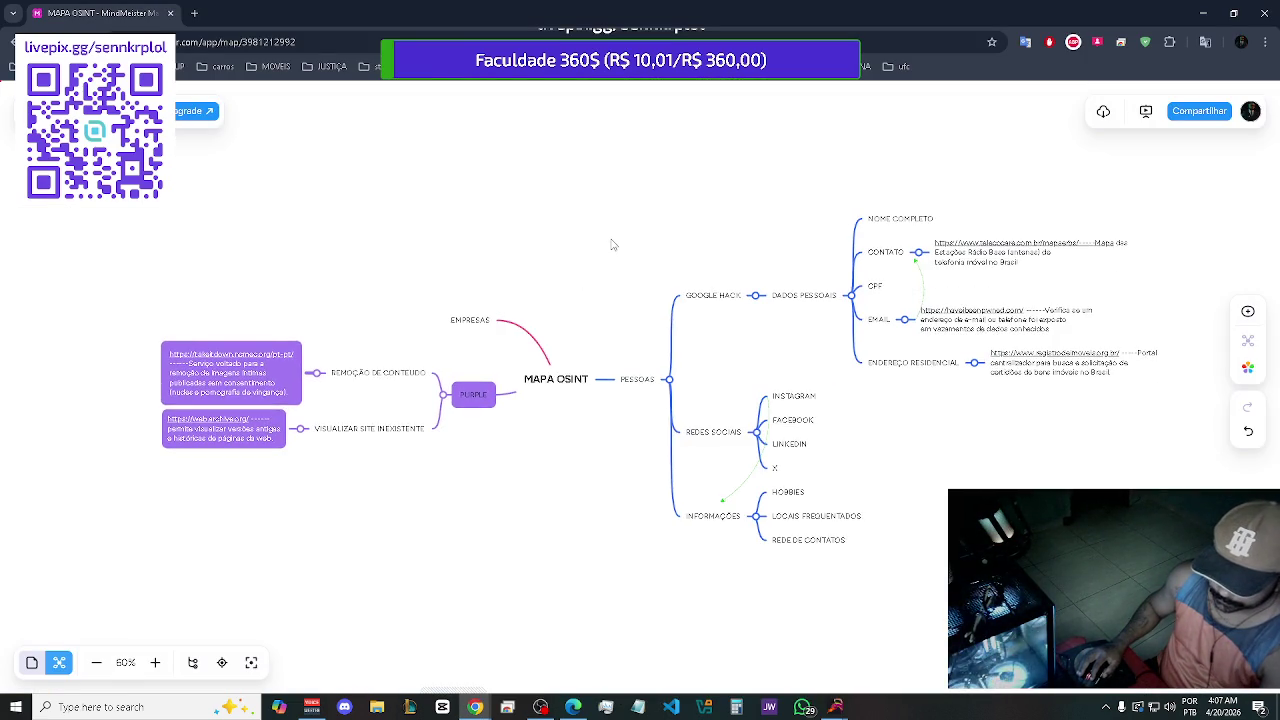
# Pan the map over the PESSOAS and DADOS PESSOAIS branches at 110%, then show the ARSENAL document
pyautogui.hotkey('alt', 'Tab')
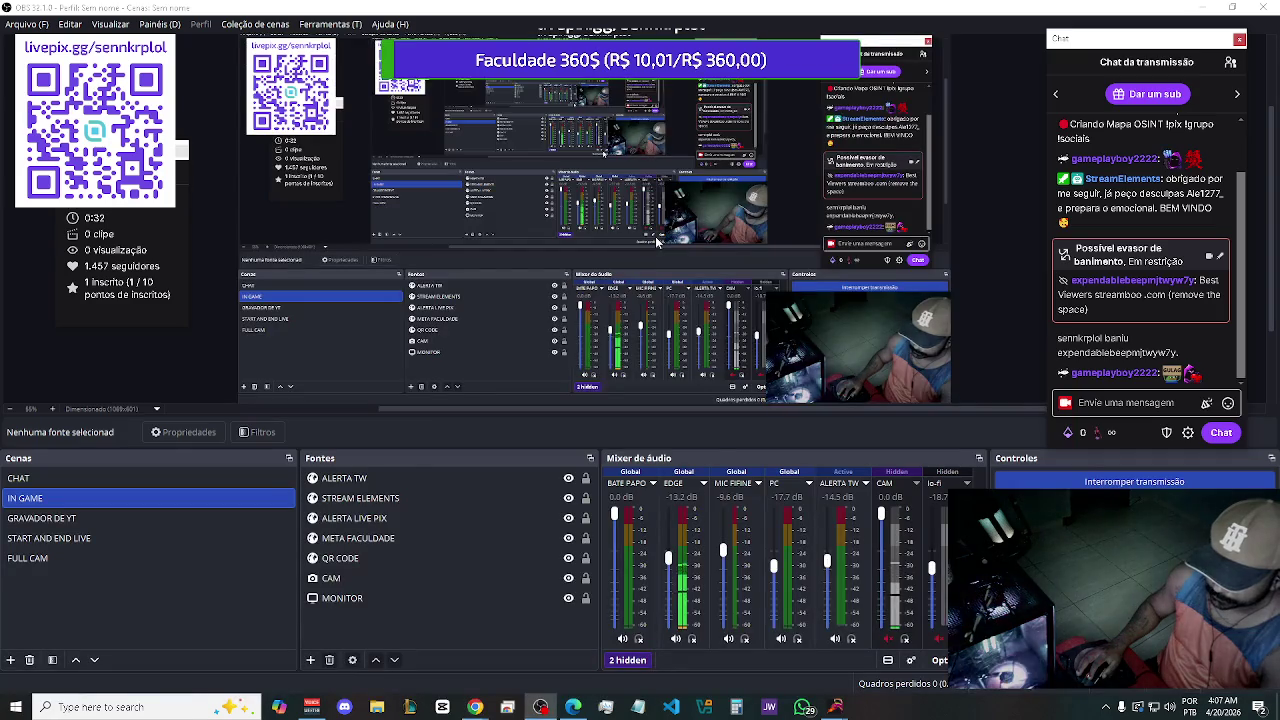
pyautogui.hotkey('alt', 'Tab')
pyautogui.scroll(2, 653, 329)
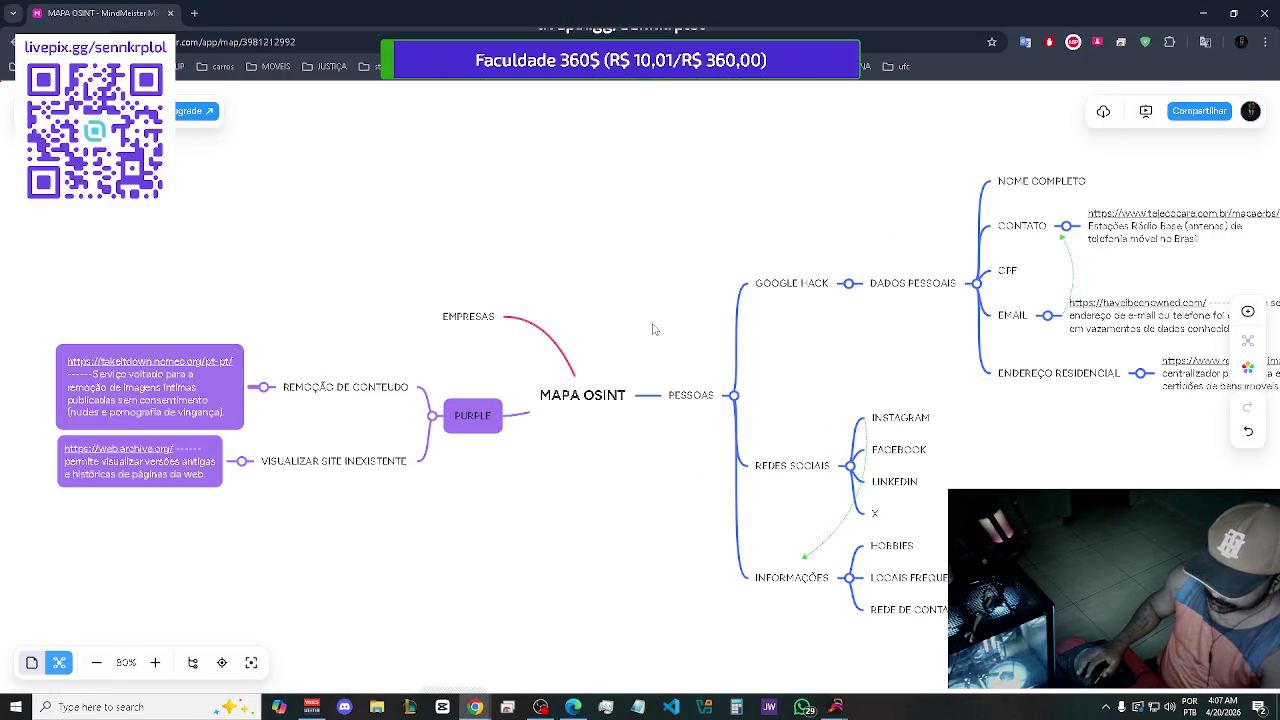
pyautogui.scroll(-1, 680, 294)
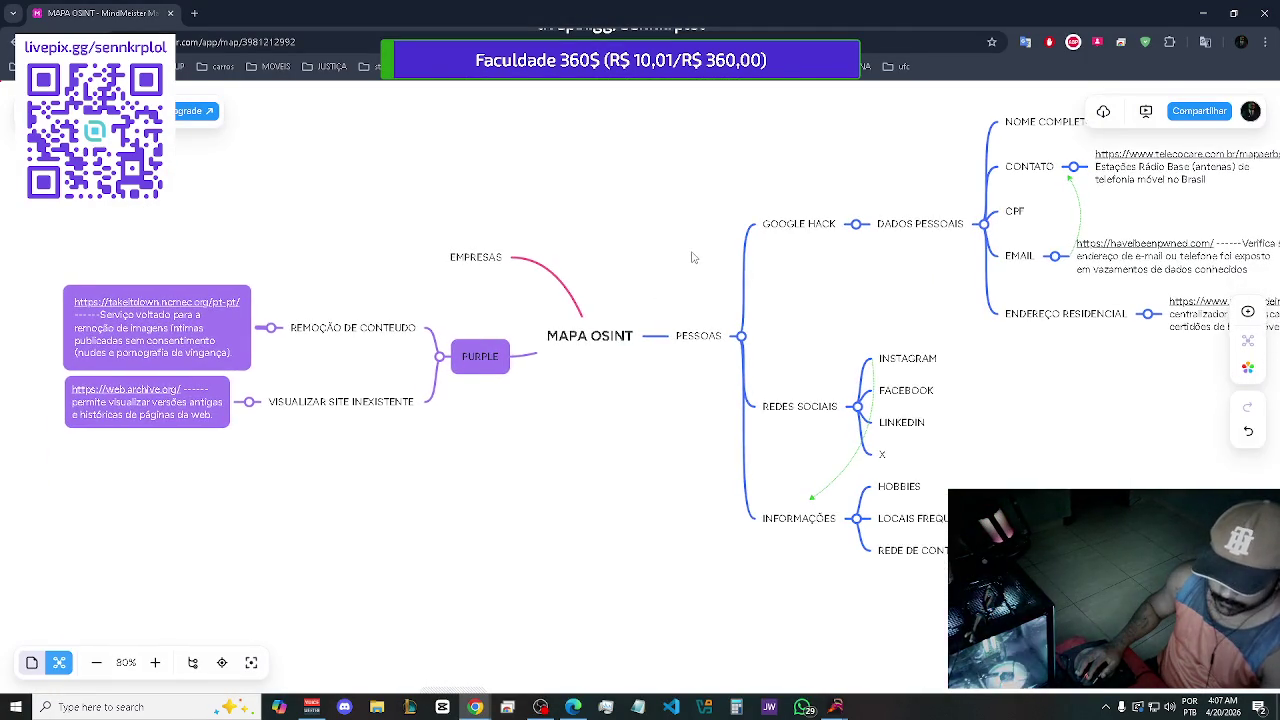
pyautogui.moveTo(676, 263); pyautogui.dragTo(447, 253)
pyautogui.moveTo(645, 172)
pyautogui.mouseDown()
pyautogui.moveTo(530, 210)
pyautogui.moveTo(464, 320)
pyautogui.mouseUp()
pyautogui.scroll(3, 706, 358)
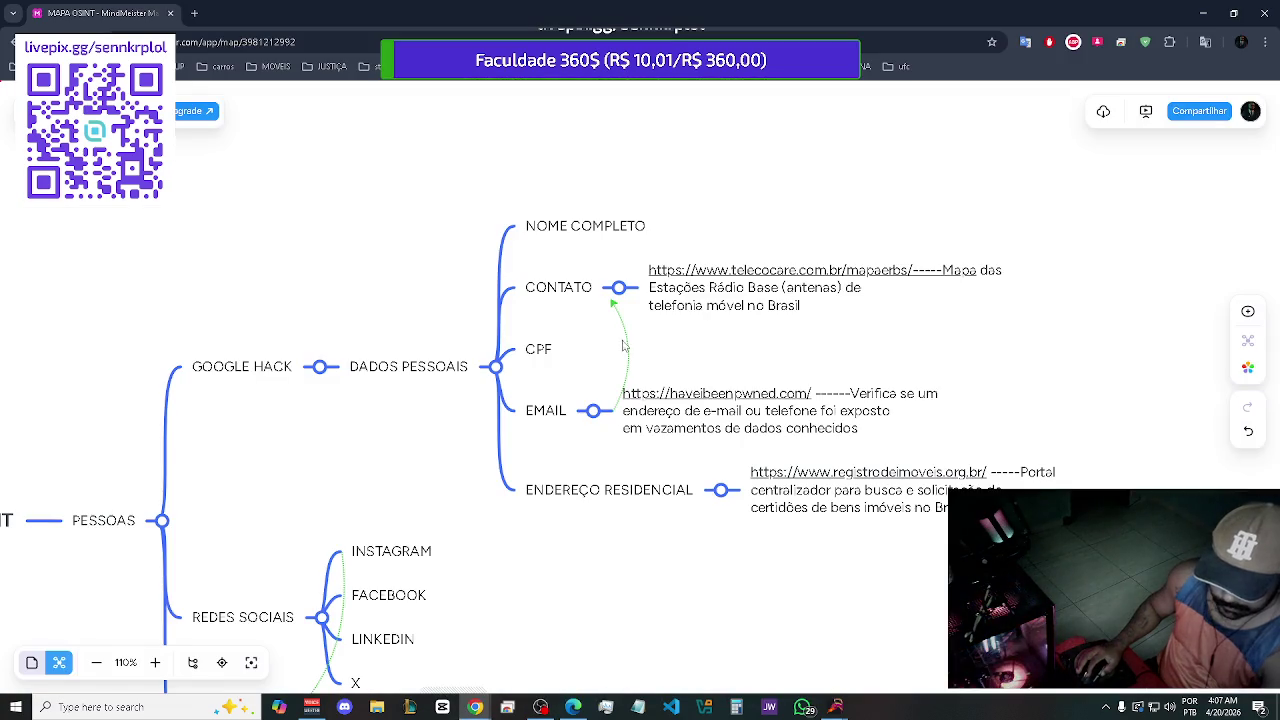
pyautogui.hotkey('alt', 'Tab')
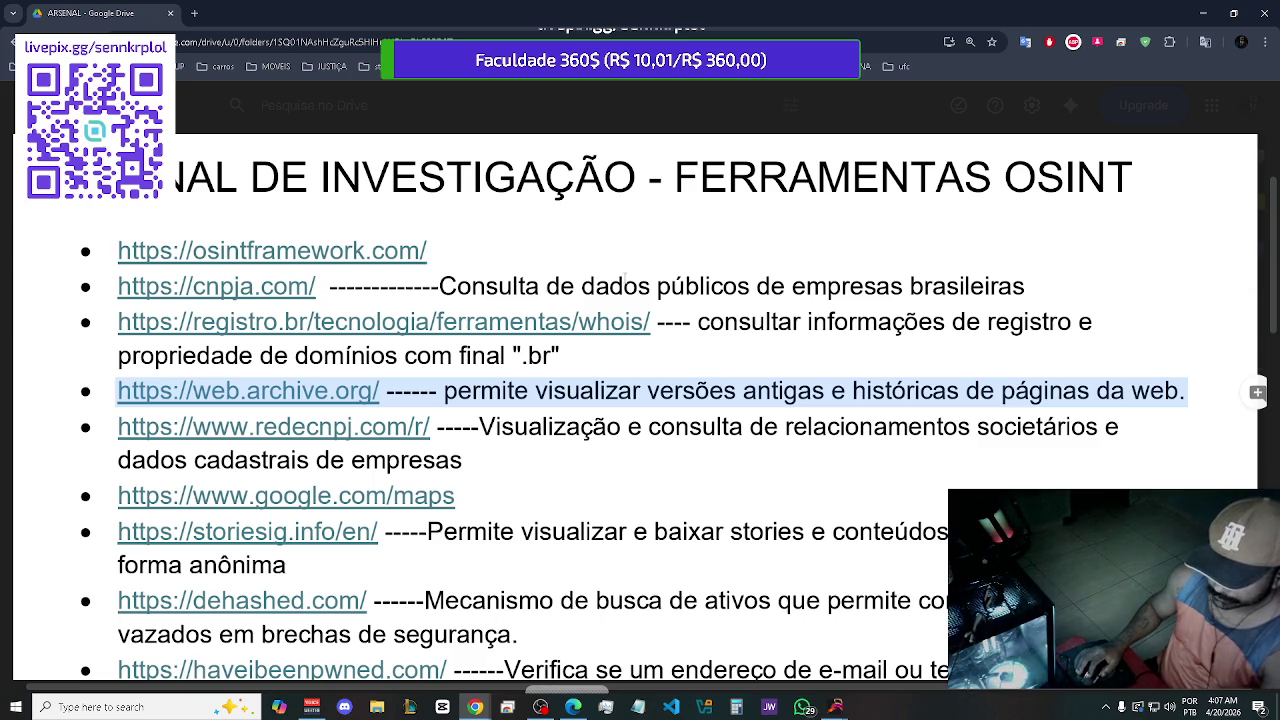
# Copy the cnpja.com line from ARSENAL and paste it as a new child note of EMPRESAS
pyautogui.moveTo(1022, 287)
pyautogui.mouseDown()
pyautogui.moveTo(120, 290)
pyautogui.moveTo(158, 295)
pyautogui.mouseUp()
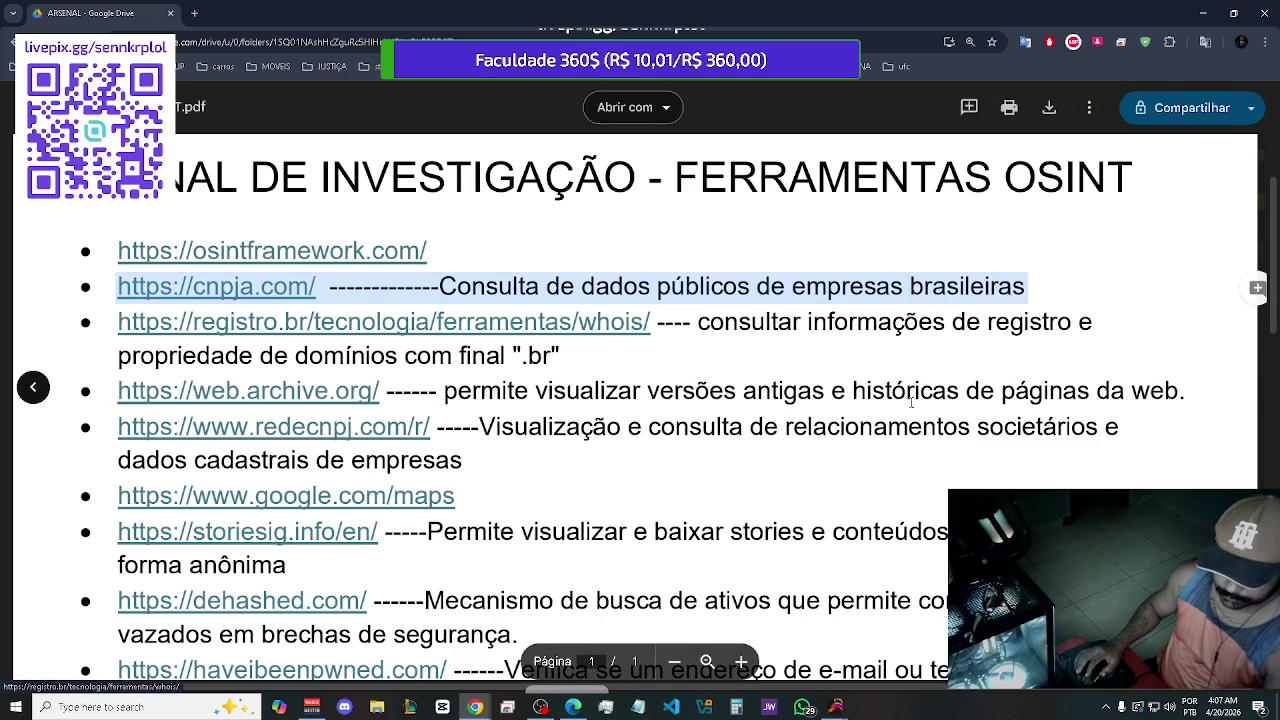
pyautogui.hotkey('alt', 'Tab')
pyautogui.hscroll(-10, 293, 306)
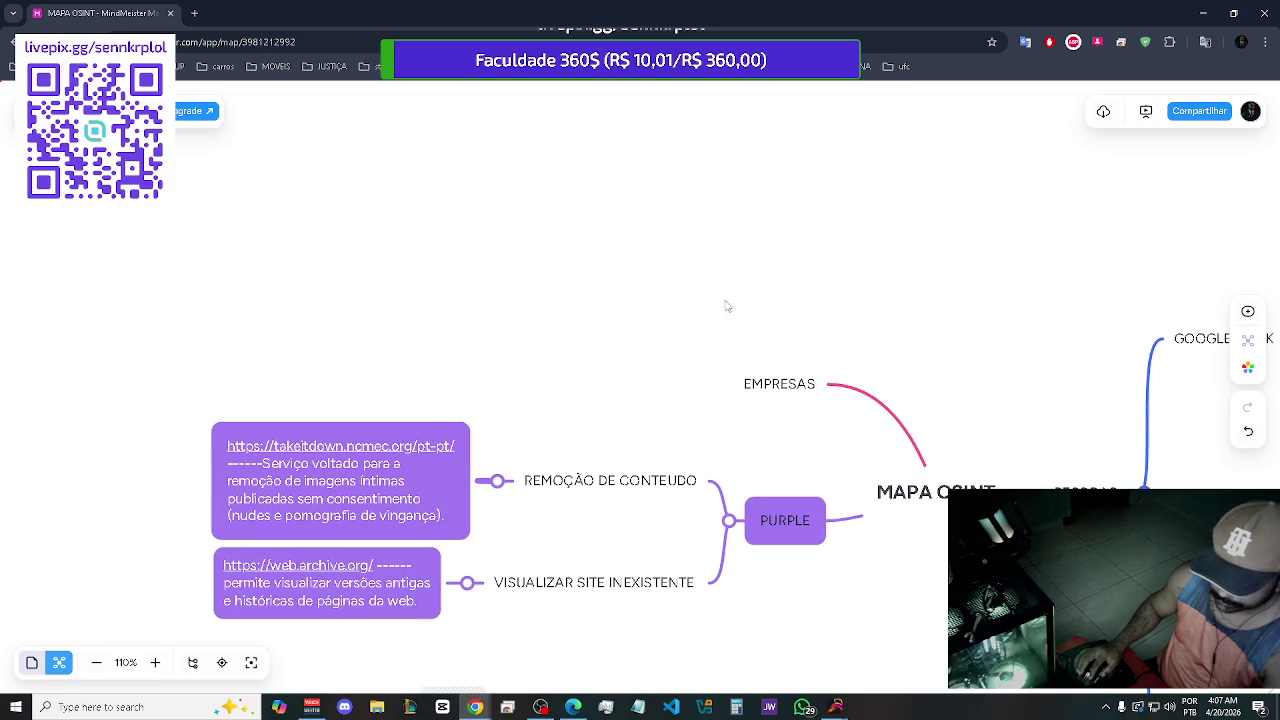
pyautogui.click(818, 383)
pyautogui.press('Tab')
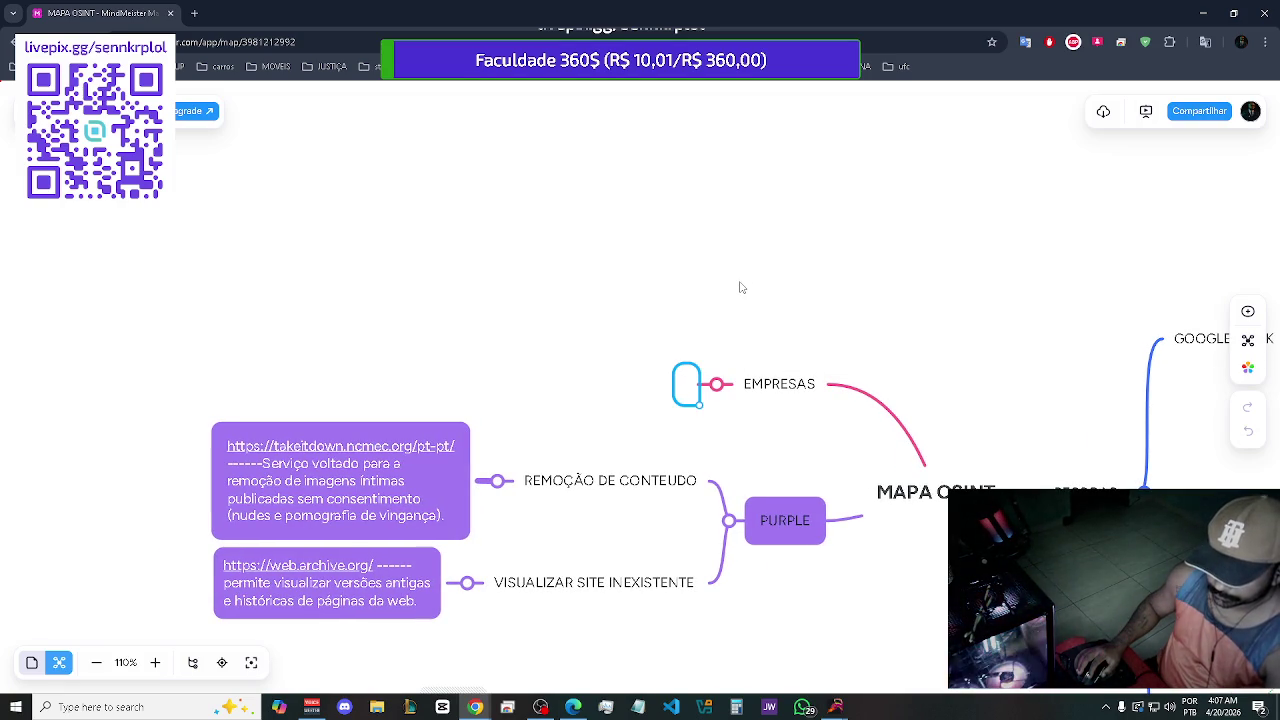
pyautogui.hscroll(5, 740, 287)
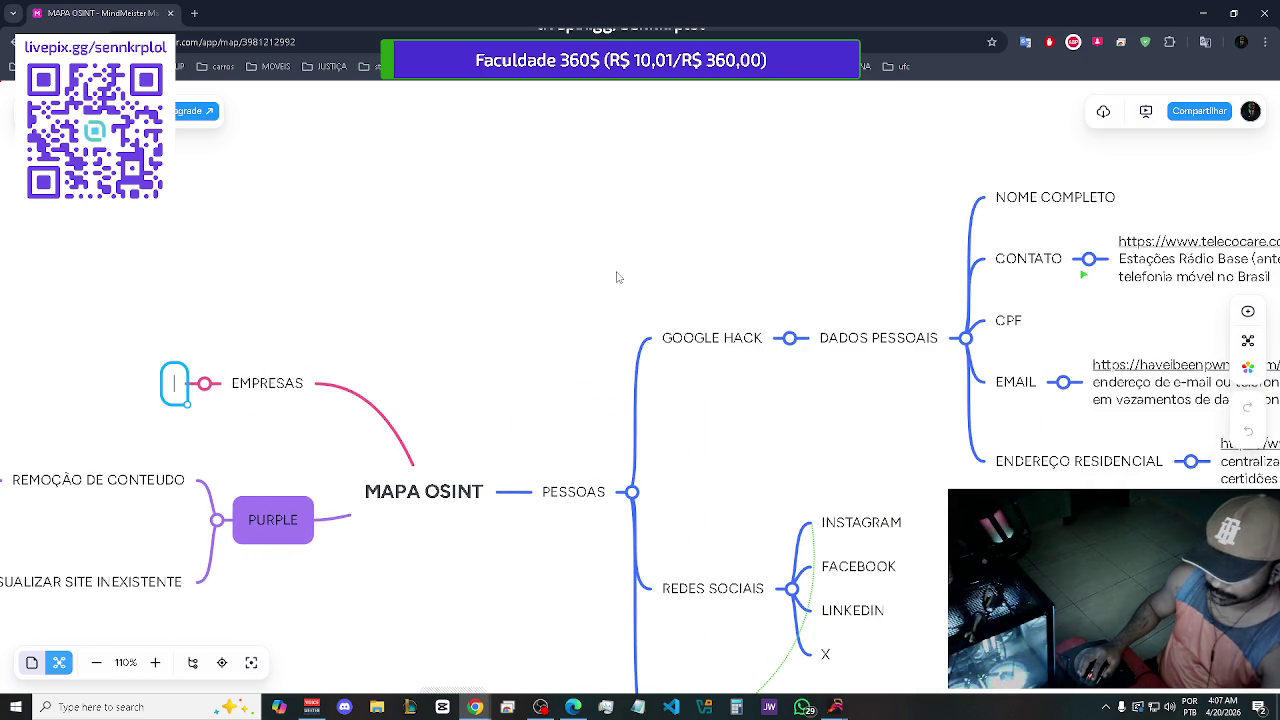
pyautogui.moveTo(617, 277); pyautogui.dragTo(898, 272)
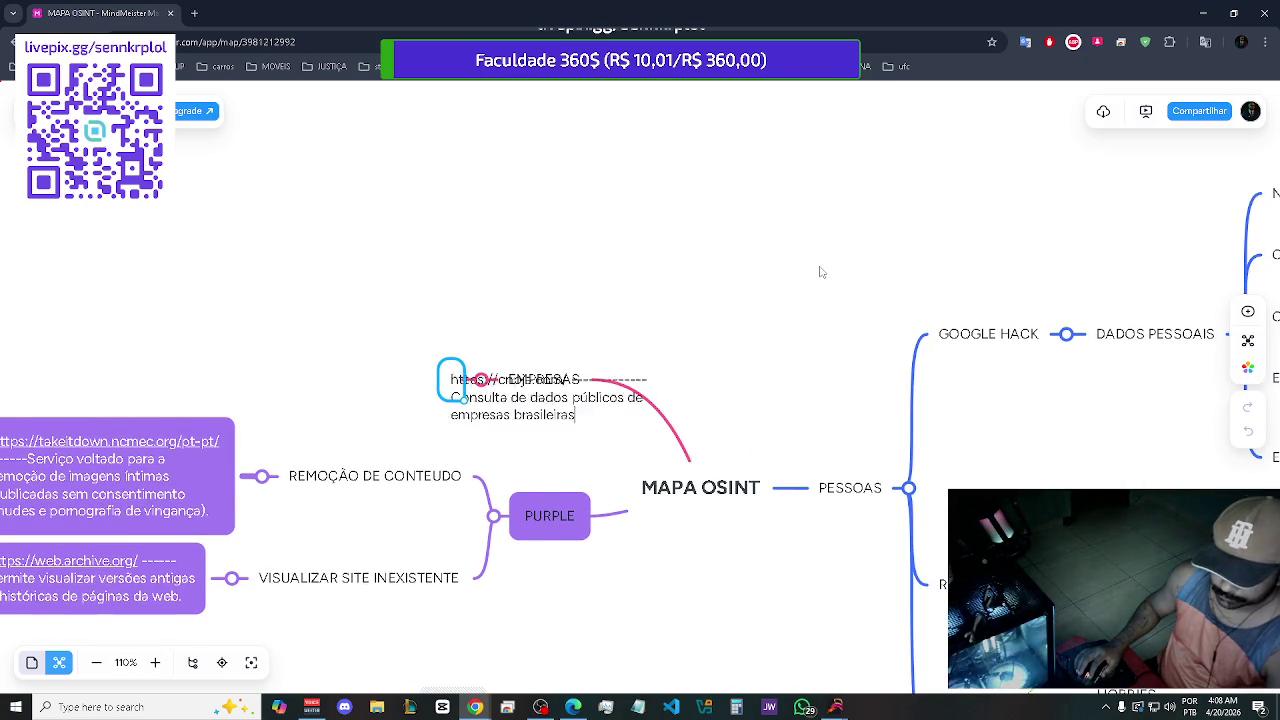
pyautogui.hotkey('ctrl', 'v')
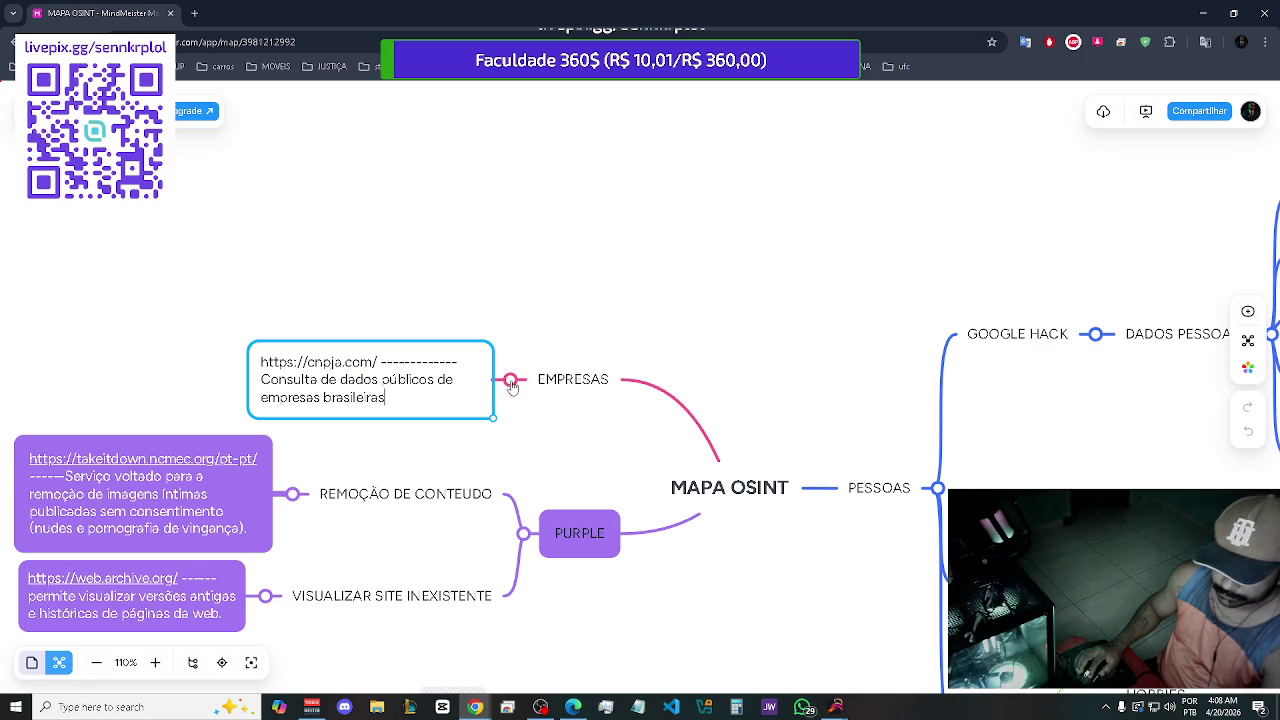
pyautogui.click(632, 320)
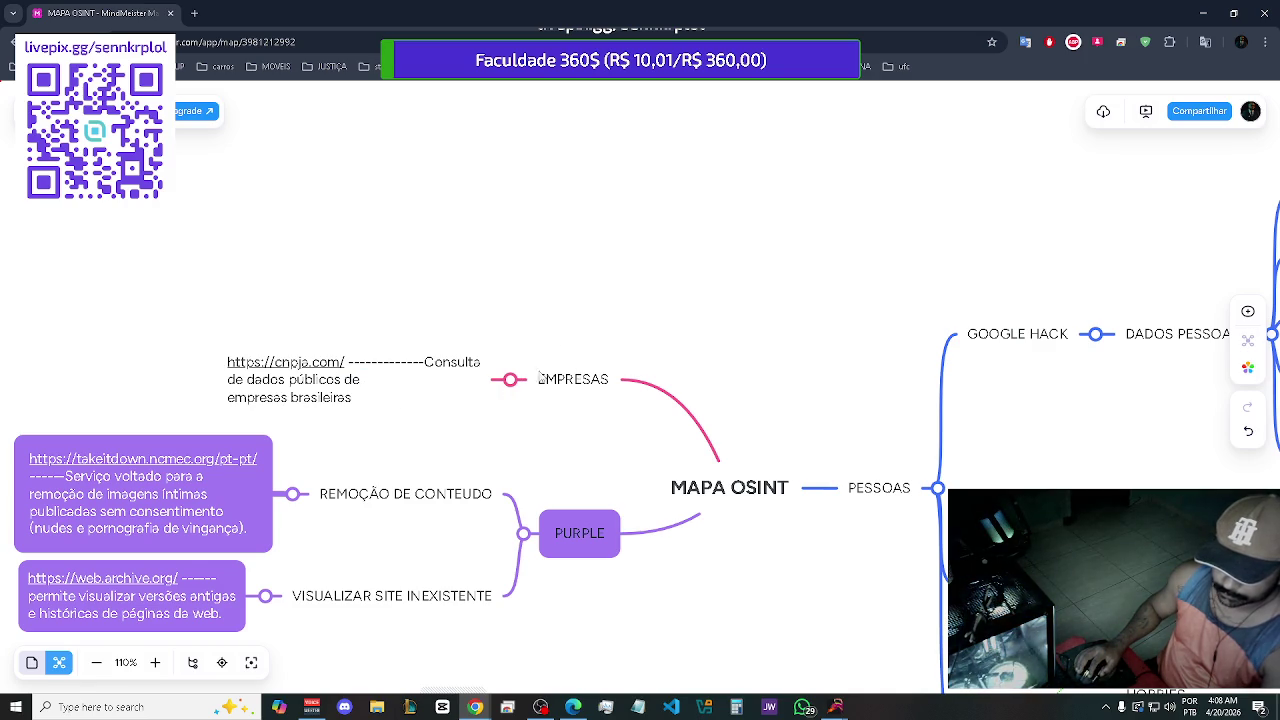
pyautogui.click(590, 386)
pyautogui.hotkey('alt', 'Tab')
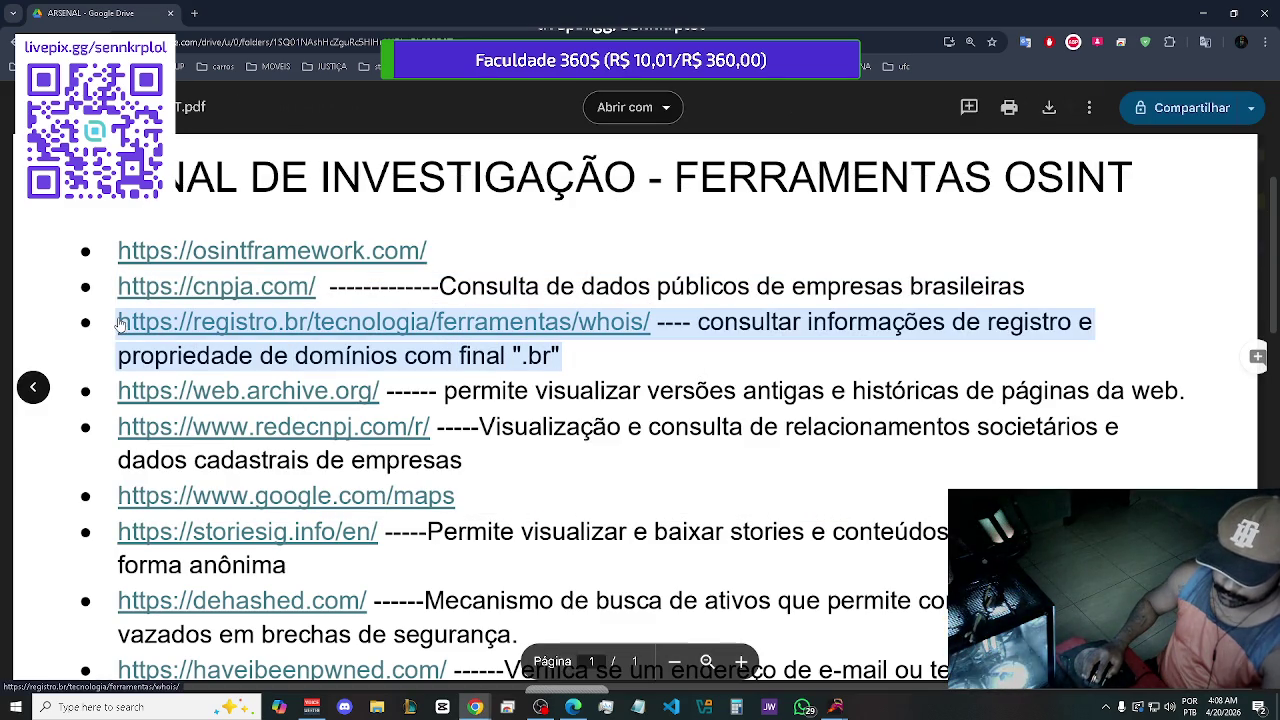
# Paste the registro.br whois line as a new note under EMPRESAS
pyautogui.hotkey('alt', 'Tab')
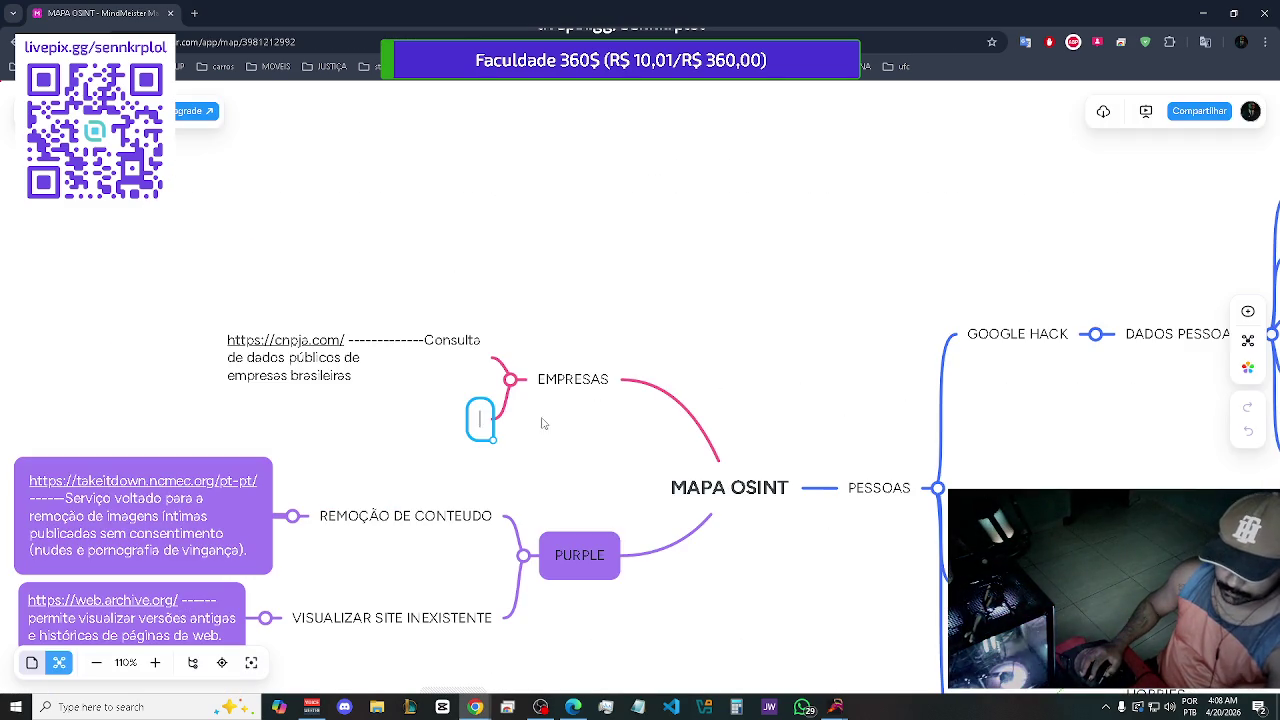
pyautogui.write('https://registro.br/tecnologia/ferramentas/whois/ ---- consultar informações de registro e propriedade de domínios com final ".br"')
pyautogui.click(703, 280)
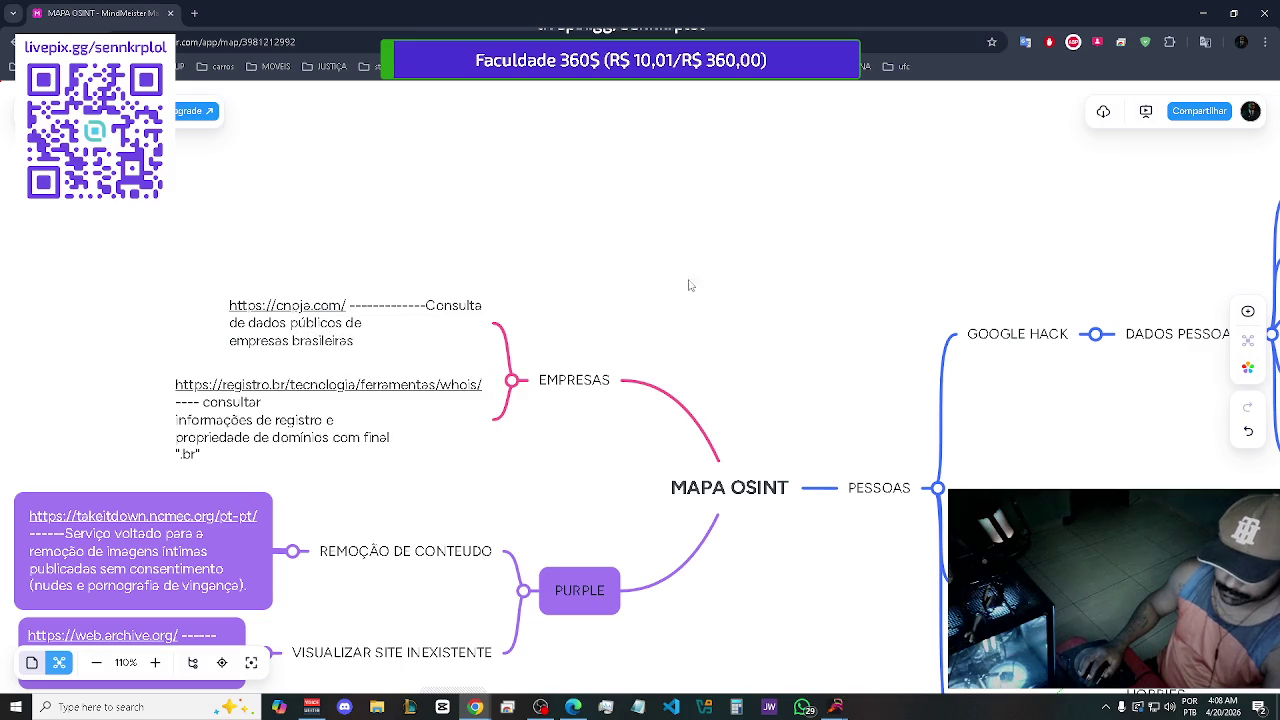
pyautogui.hotkey('alt', 'Tab')
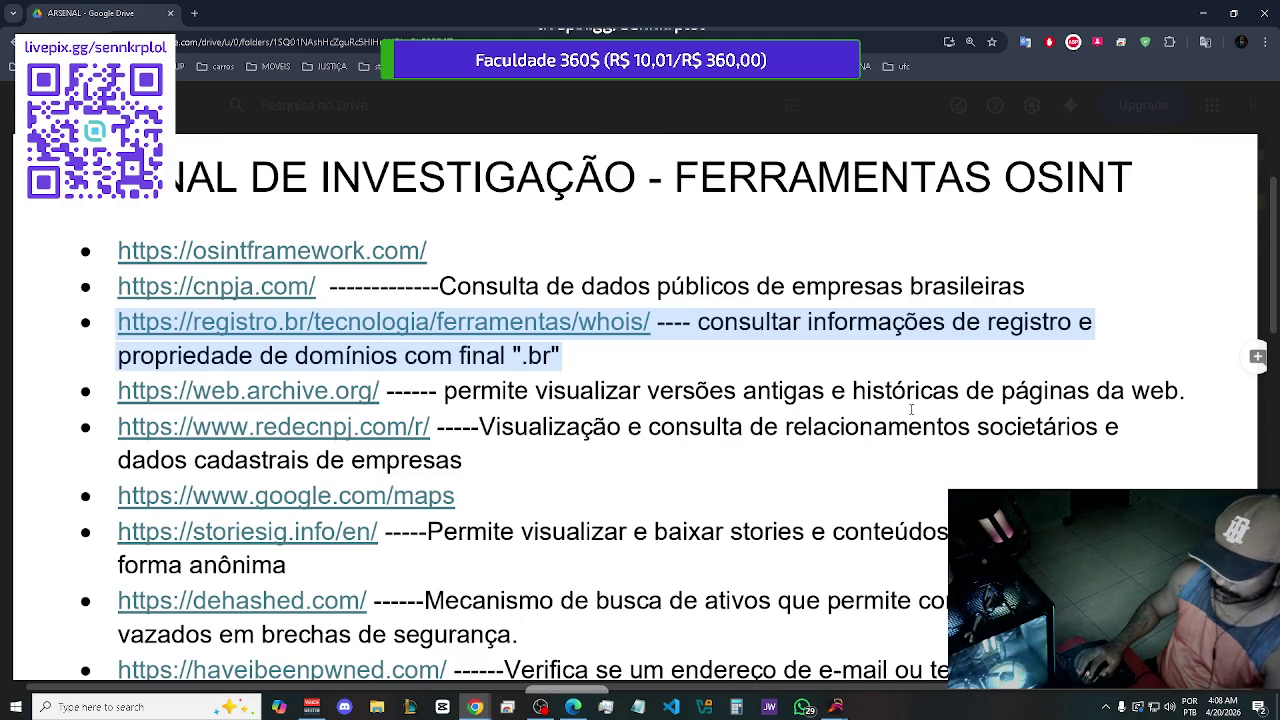
pyautogui.click(767, 448)
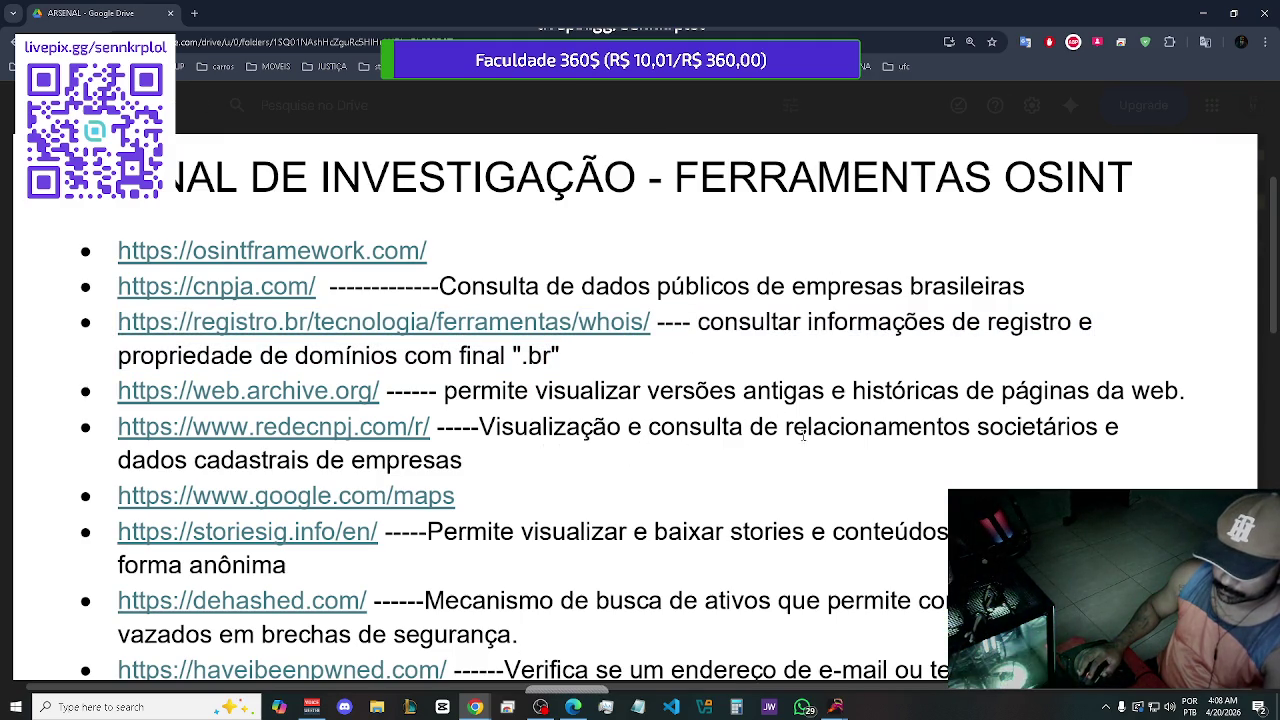
# Copy the redecnpj line with its description and paste it as another EMPRESAS child note
pyautogui.moveTo(489, 456)
pyautogui.mouseDown()
pyautogui.moveTo(160, 460)
pyautogui.moveTo(125, 438)
pyautogui.mouseUp()
pyautogui.hotkey('ctrl', 'c')
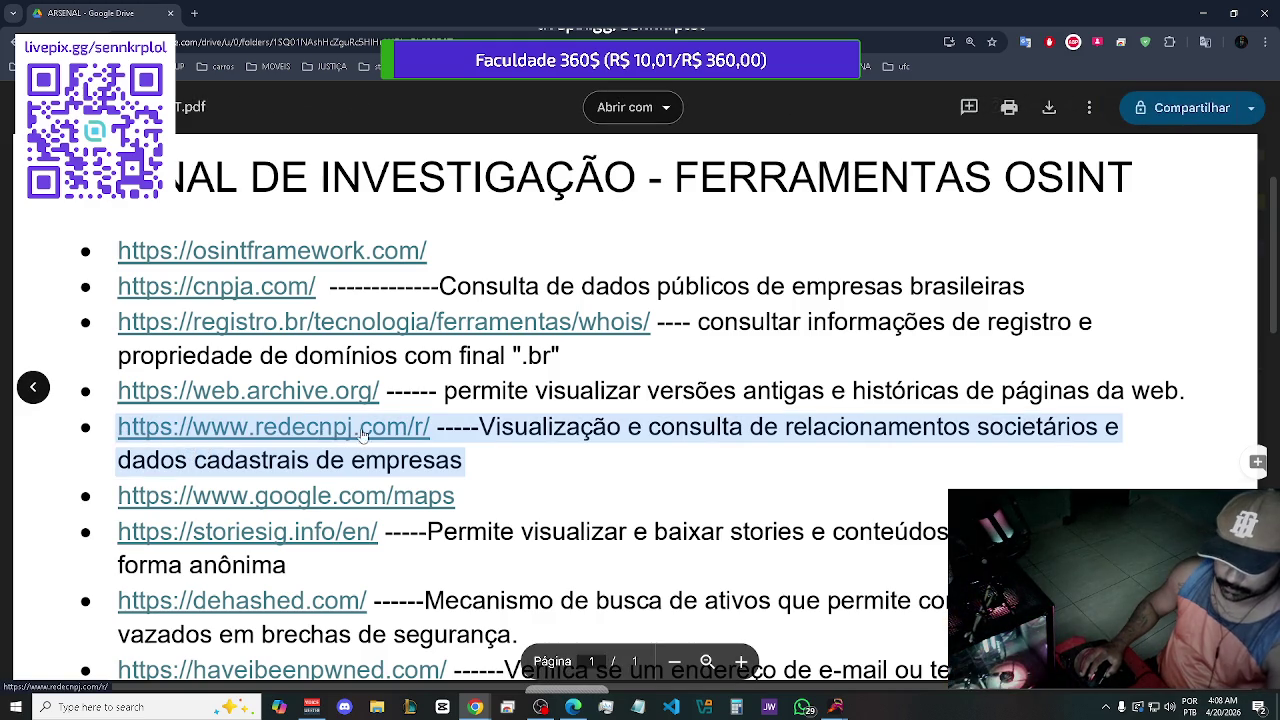
pyautogui.hotkey('alt', 'Tab')
pyautogui.click(557, 385)
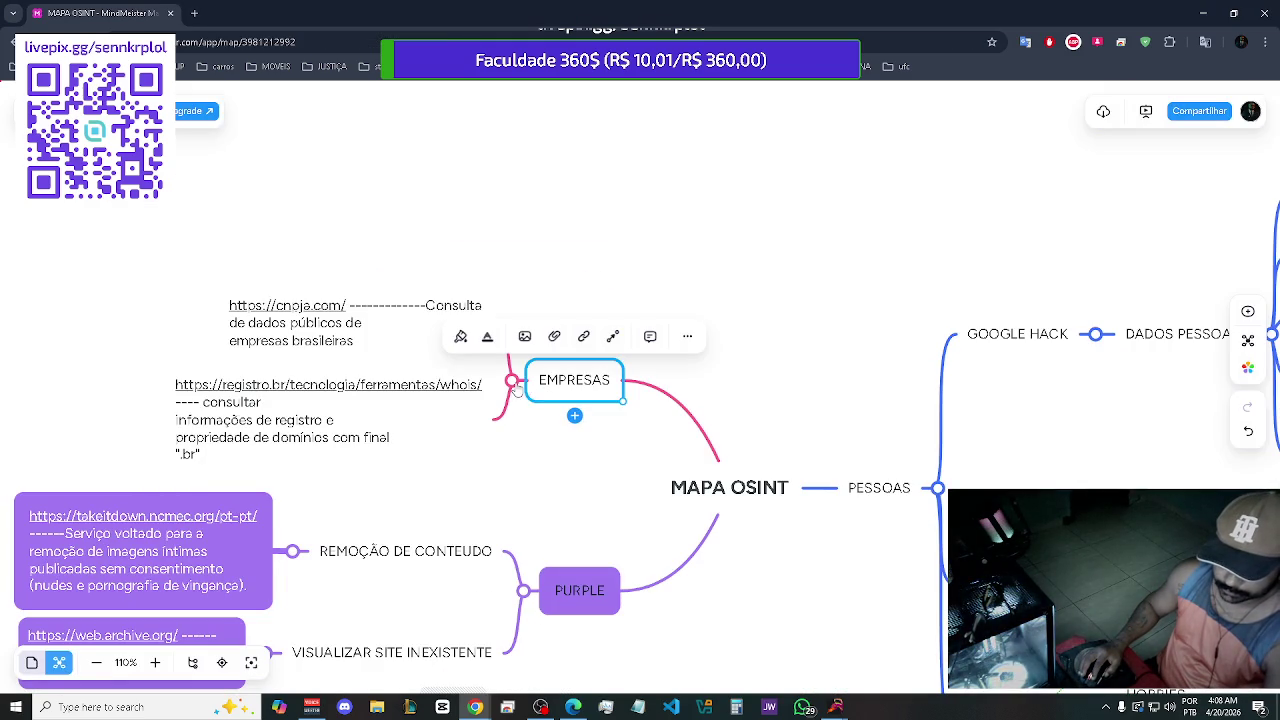
pyautogui.click(574, 414)
pyautogui.hotkey('ctrl', 'v')
pyautogui.hotkey('alt', 'Tab')
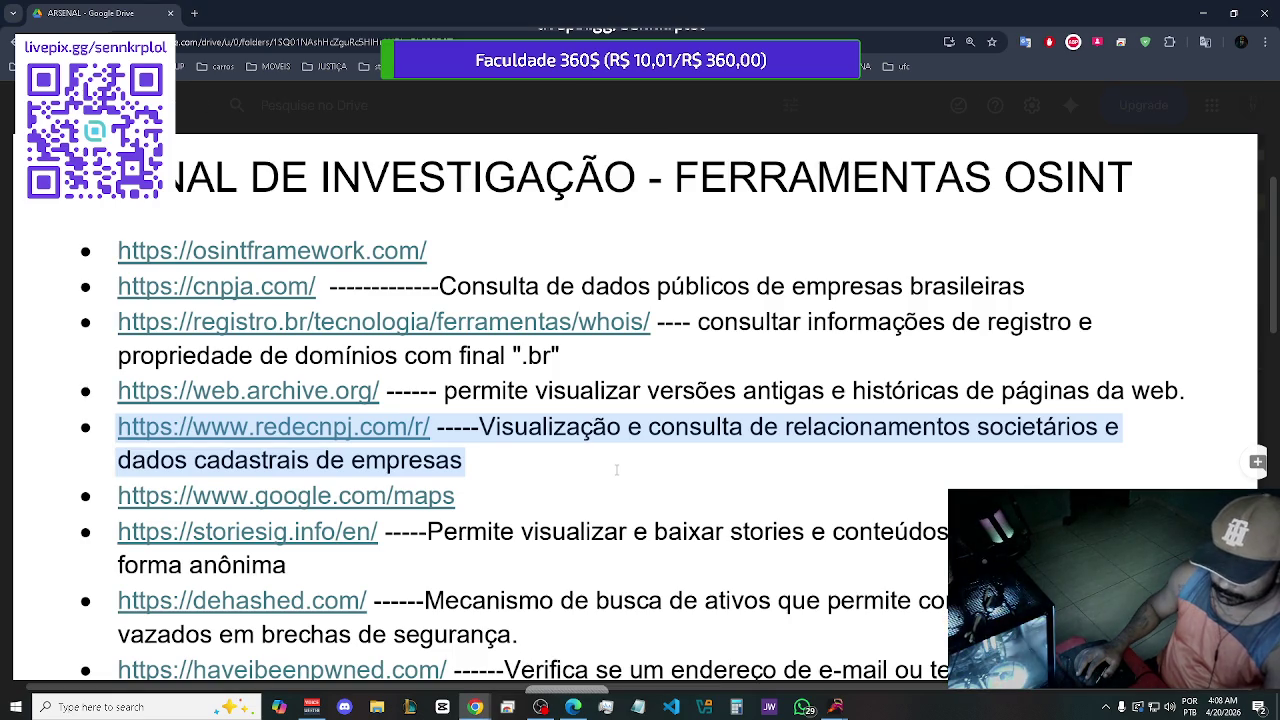
# Copy the dehashed.com entry and its description from the ARSENAL PDF
pyautogui.scroll(-2, 616, 469)
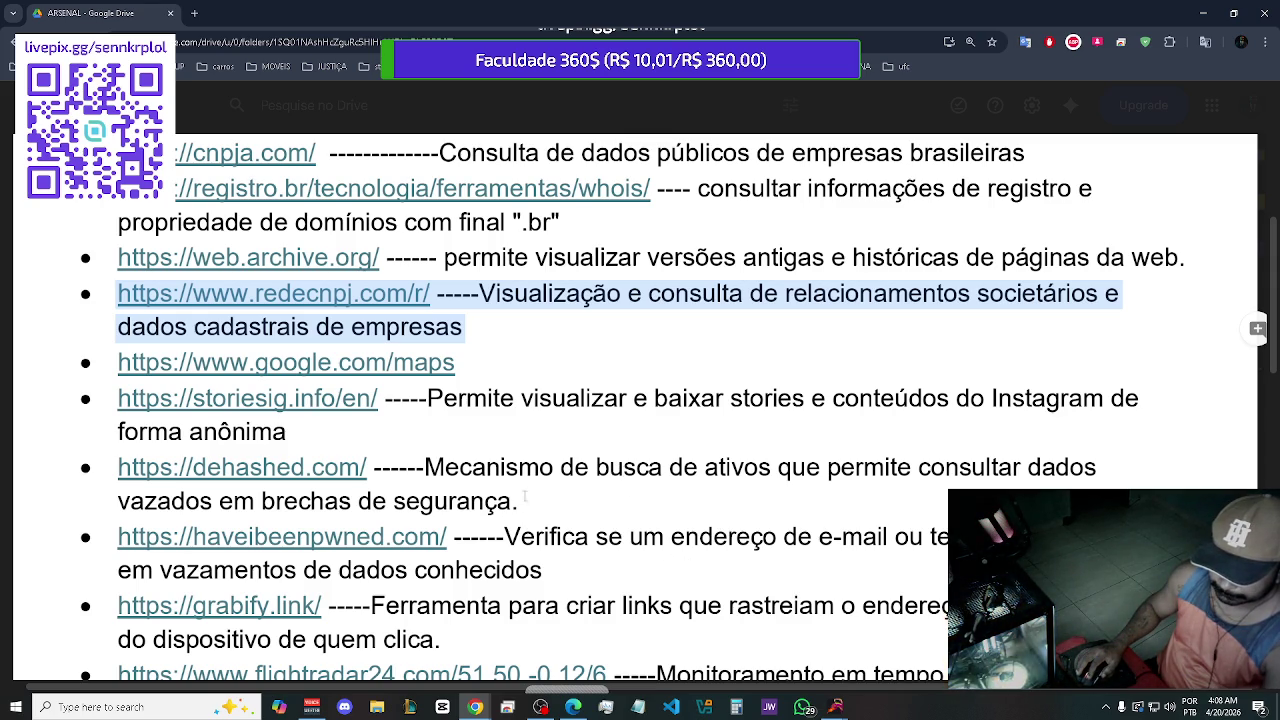
pyautogui.moveTo(530, 503)
pyautogui.mouseDown()
pyautogui.moveTo(120, 503)
pyautogui.moveTo(135, 485)
pyautogui.mouseUp()
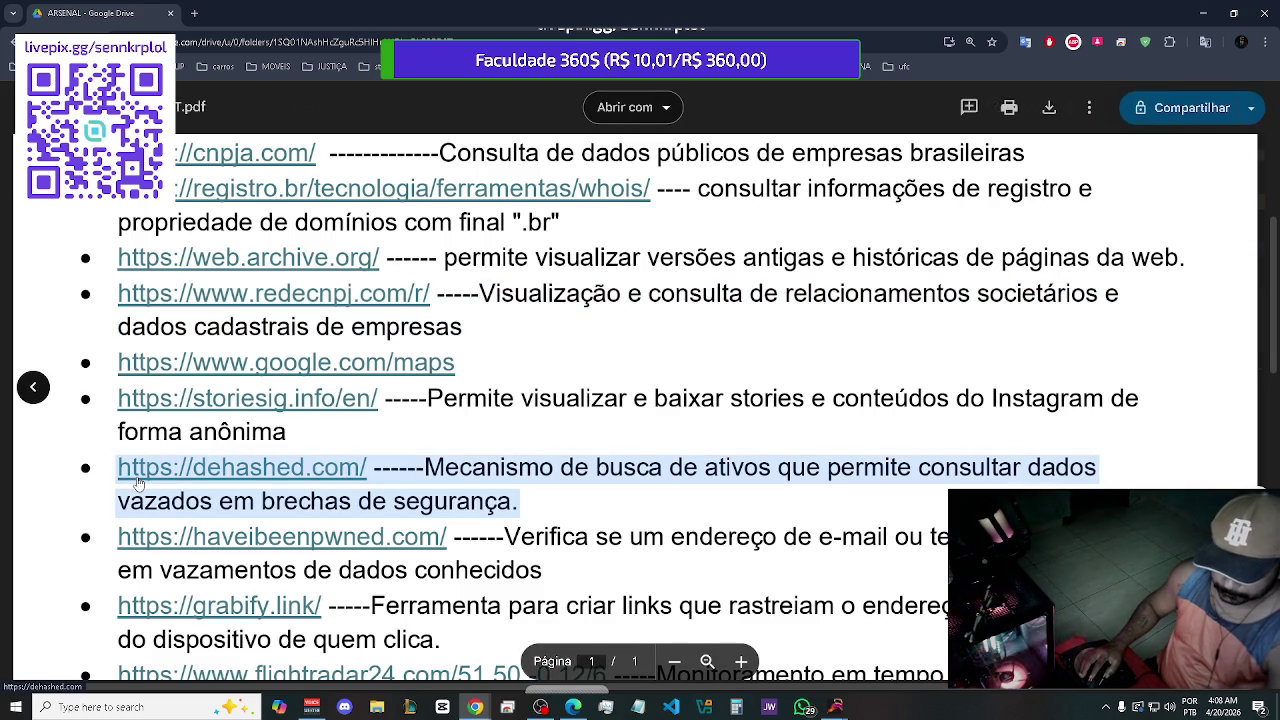
pyautogui.hotkey('alt', 'Tab')
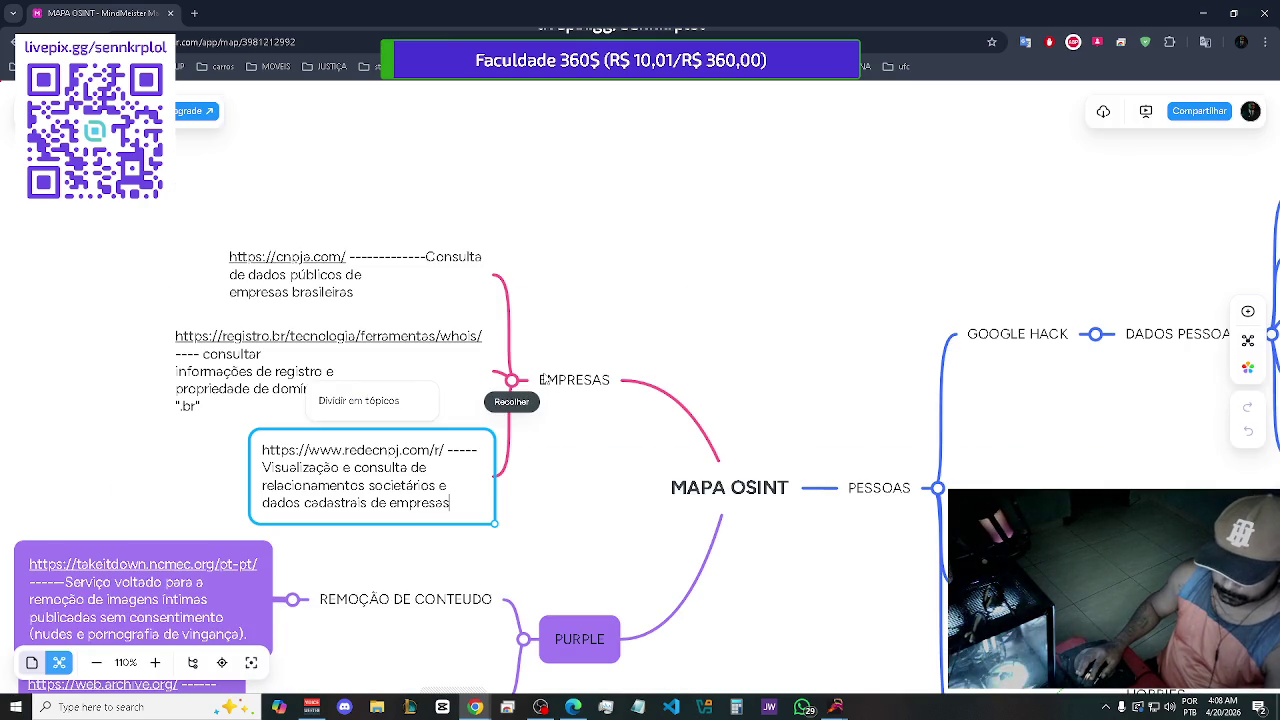
# Paste the dehashed.com description as a new child topic of EMPRESAS
pyautogui.click(578, 386)
pyautogui.press('Tab')
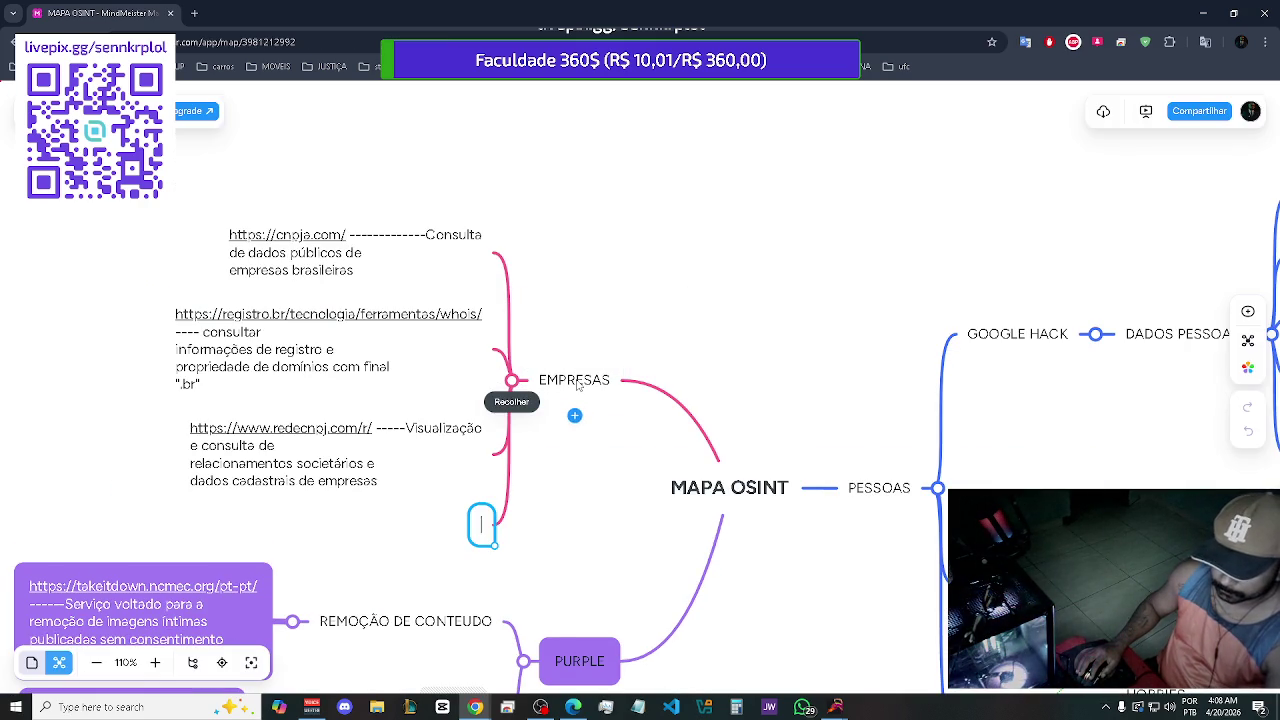
pyautogui.write('https://dehashed.com/ ------ Mecanismo de busca de ativos que permite consultar dados vazados em brechas de segurança.')
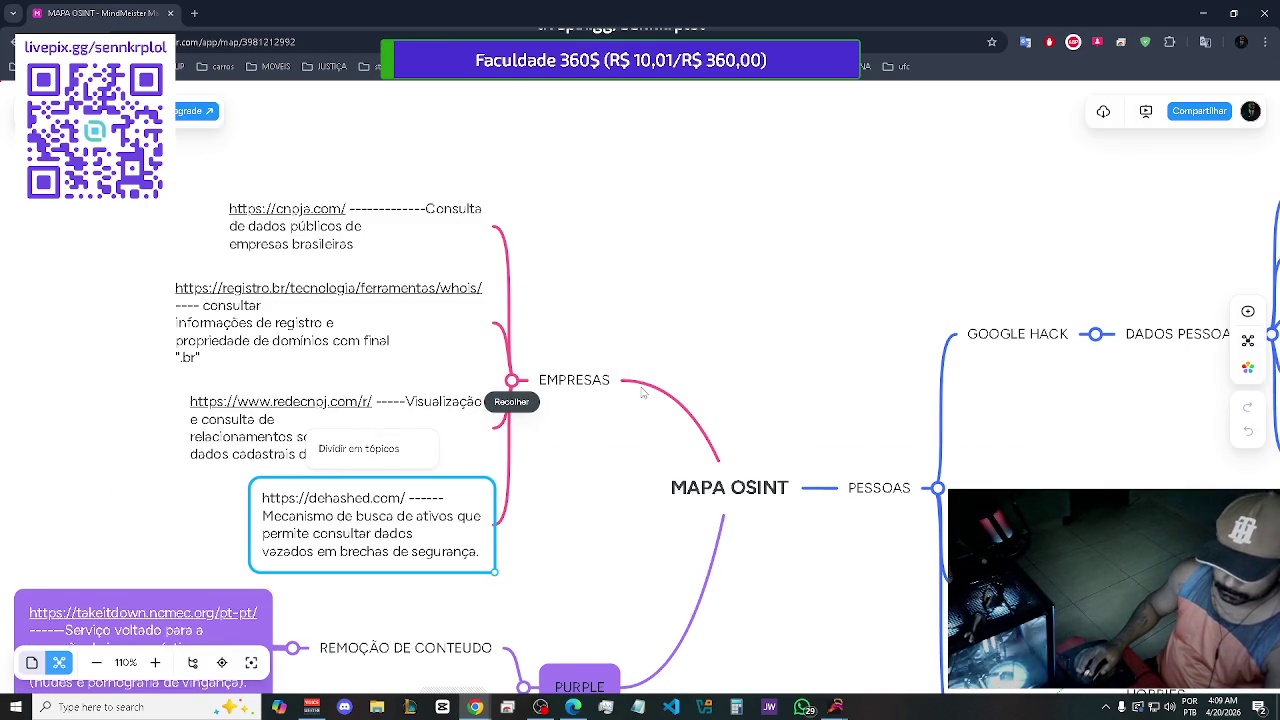
pyautogui.click(769, 277)
pyautogui.hotkey('alt', 'Tab')
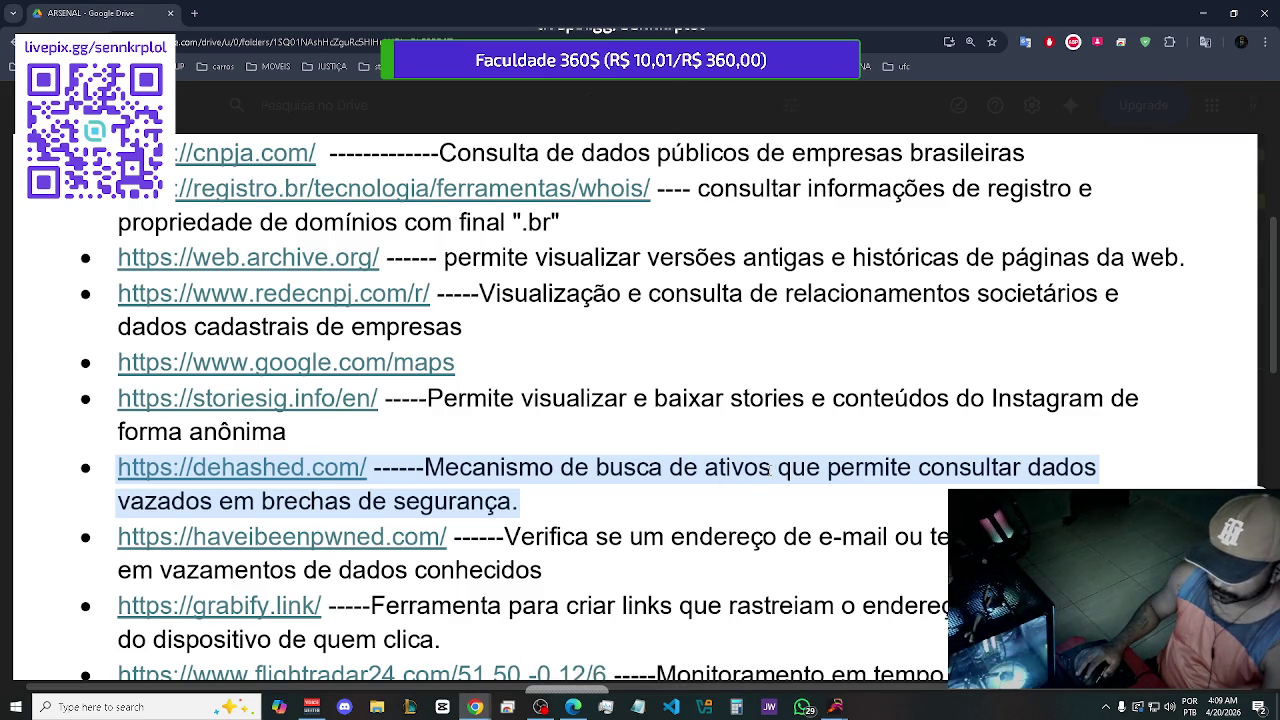
# Copy the grabify.link line from the ARSENAL PDF
pyautogui.scroll(-1, 770, 470)
pyautogui.scroll(-1, 769, 472)
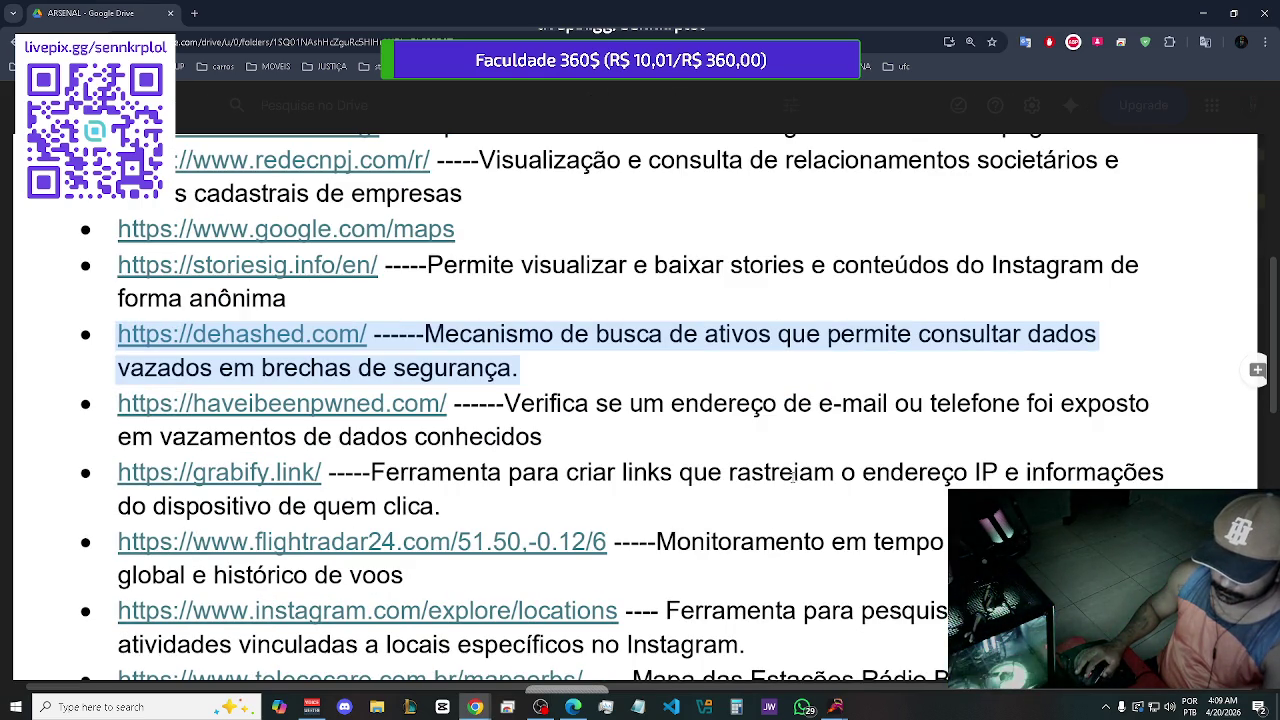
pyautogui.moveTo(439, 509)
pyautogui.mouseDown()
pyautogui.moveTo(280, 508)
pyautogui.moveTo(133, 485)
pyautogui.mouseUp()
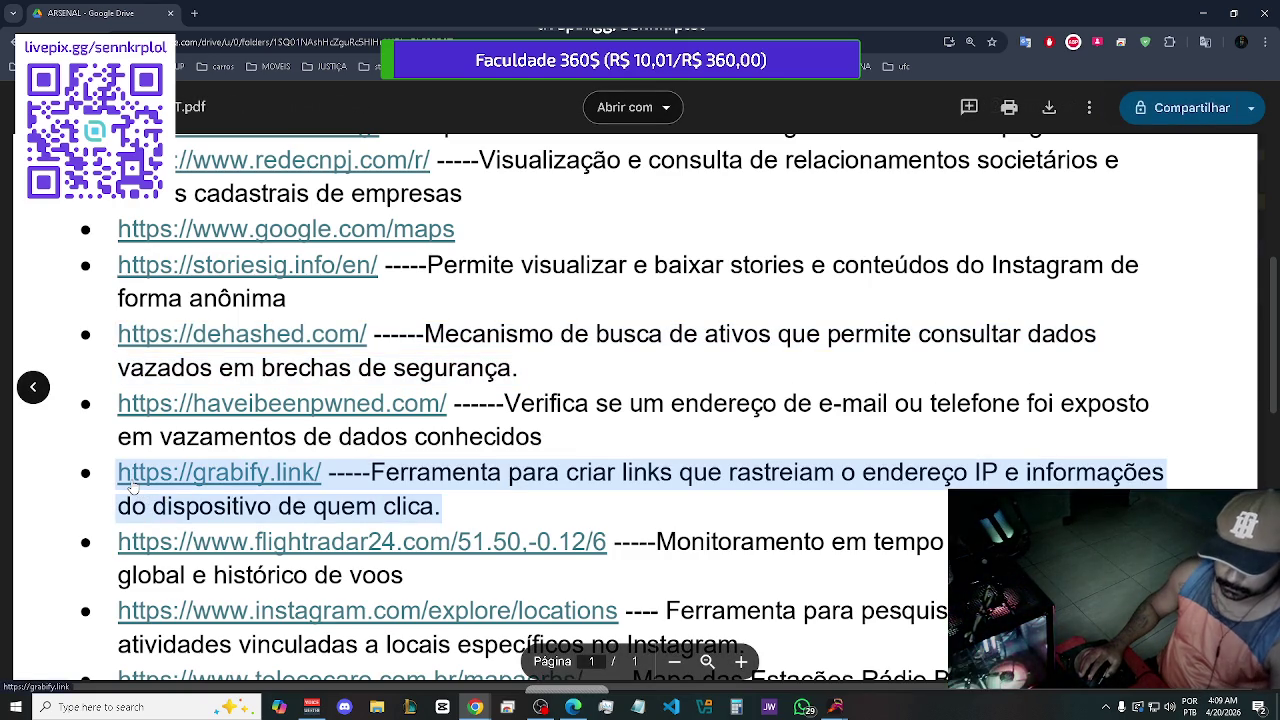
pyautogui.hotkey('alt', 'Tab')
pyautogui.scroll(-5, 737, 500)
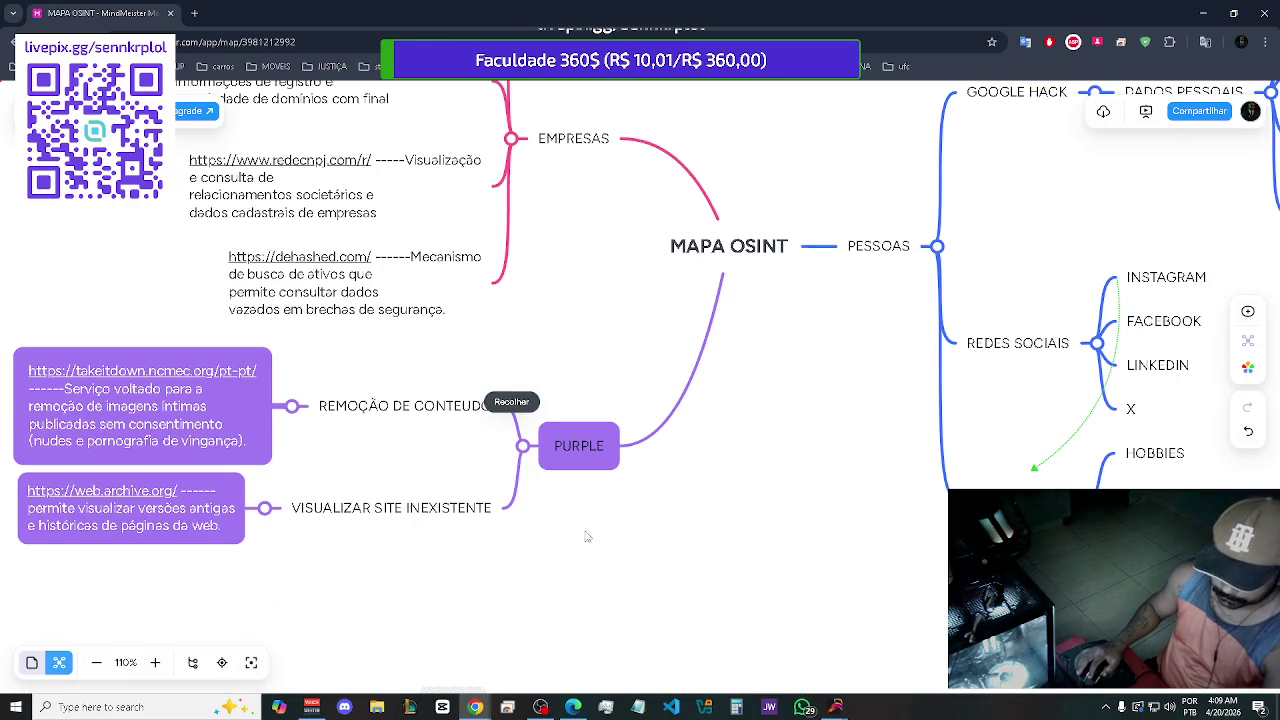
# Create a RASTREAR IP child topic under PURPLE
pyautogui.click(580, 448)
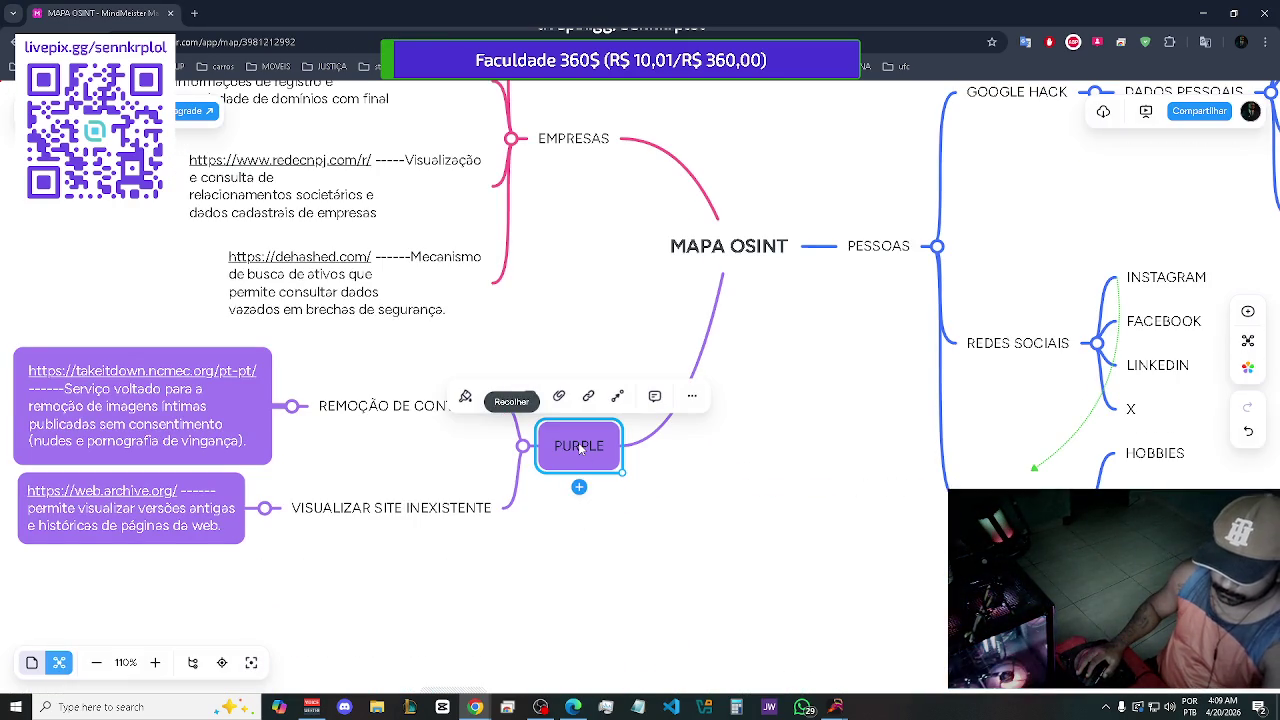
pyautogui.press('Tab')
pyautogui.write('ra')
pyautogui.press('BackSpace')
pyautogui.press('BackSpace')
pyautogui.write('RASTREAR ')
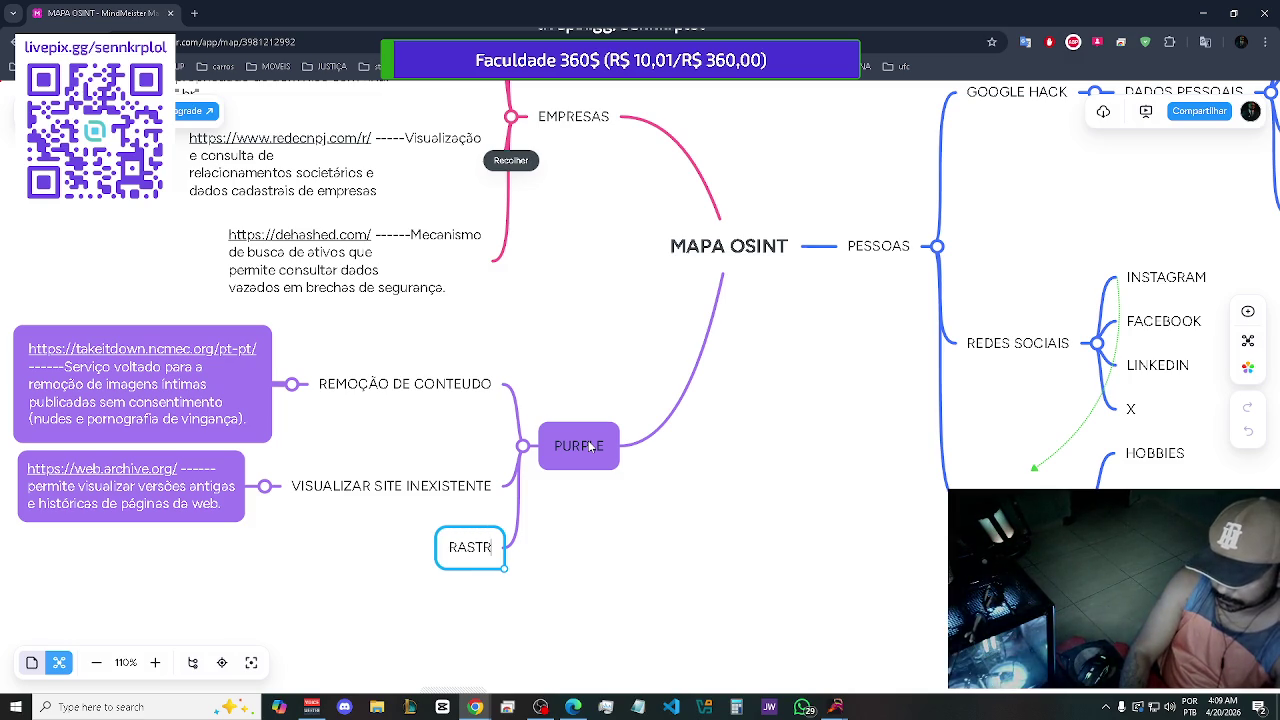
pyautogui.write('IP')
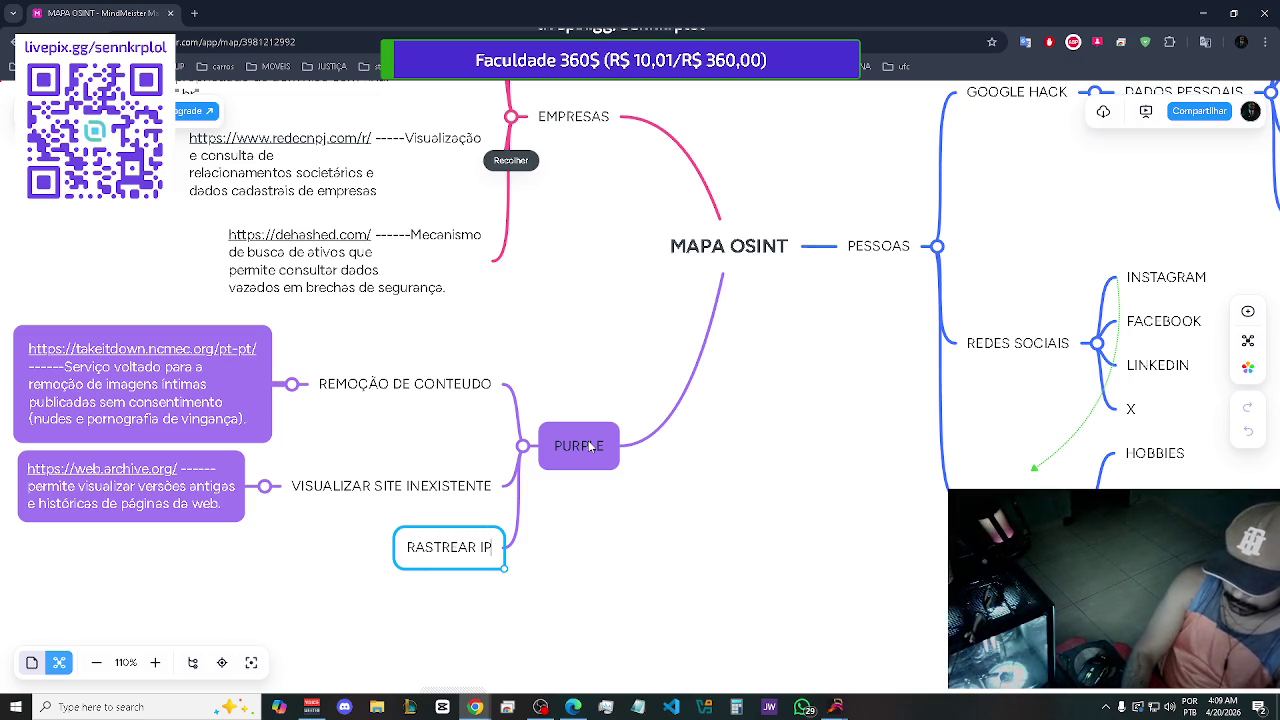
# Paste the grabify.link description as a note under RASTREAR IP, resized and filled purple
pyautogui.press('Tab')
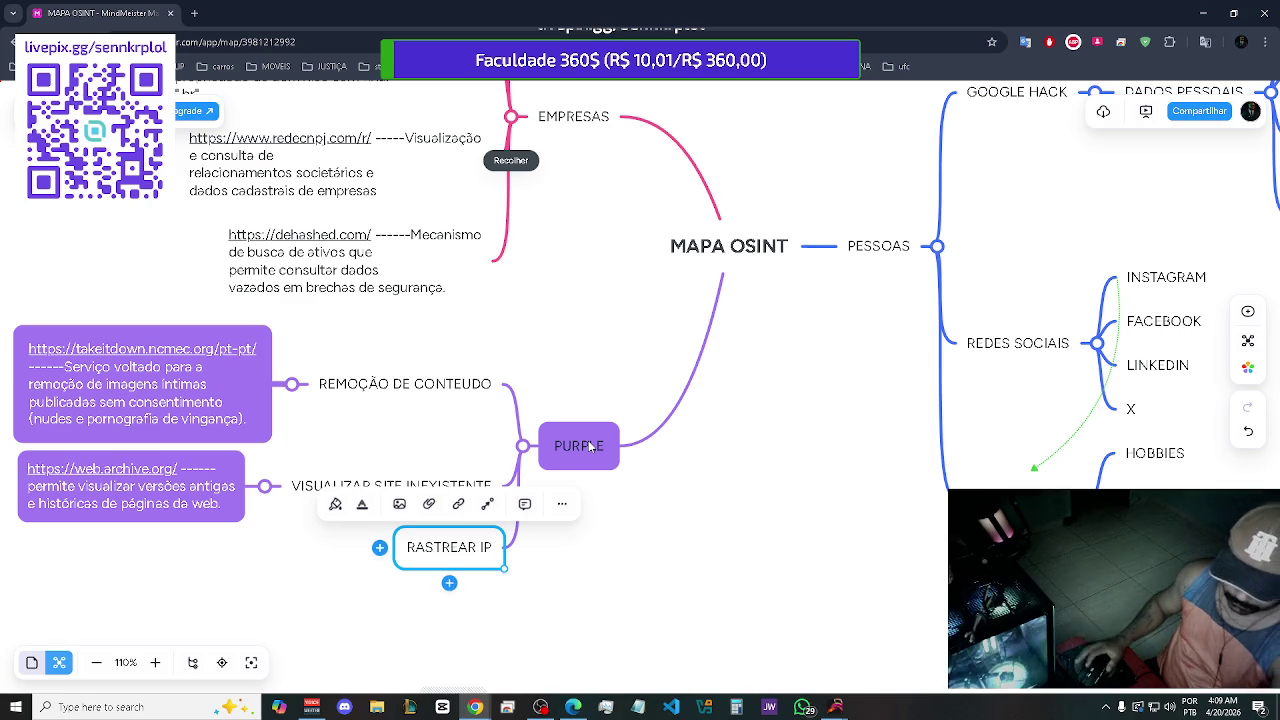
pyautogui.hotkey('ctrl', 'v')
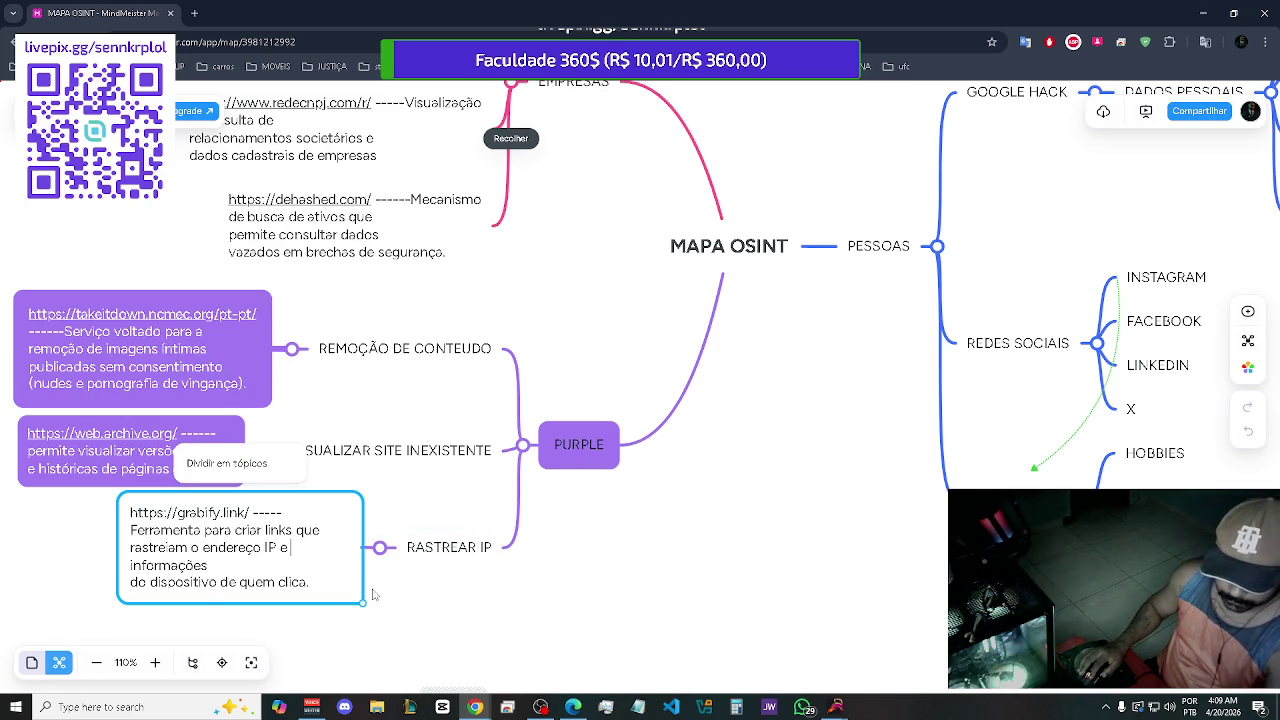
pyautogui.moveTo(363, 603)
pyautogui.mouseDown()
pyautogui.moveTo(260, 605)
pyautogui.moveTo(450, 590)
pyautogui.moveTo(431, 595)
pyautogui.mouseUp()
pyautogui.click(395, 622)
pyautogui.click(258, 570)
pyautogui.click(88, 487)
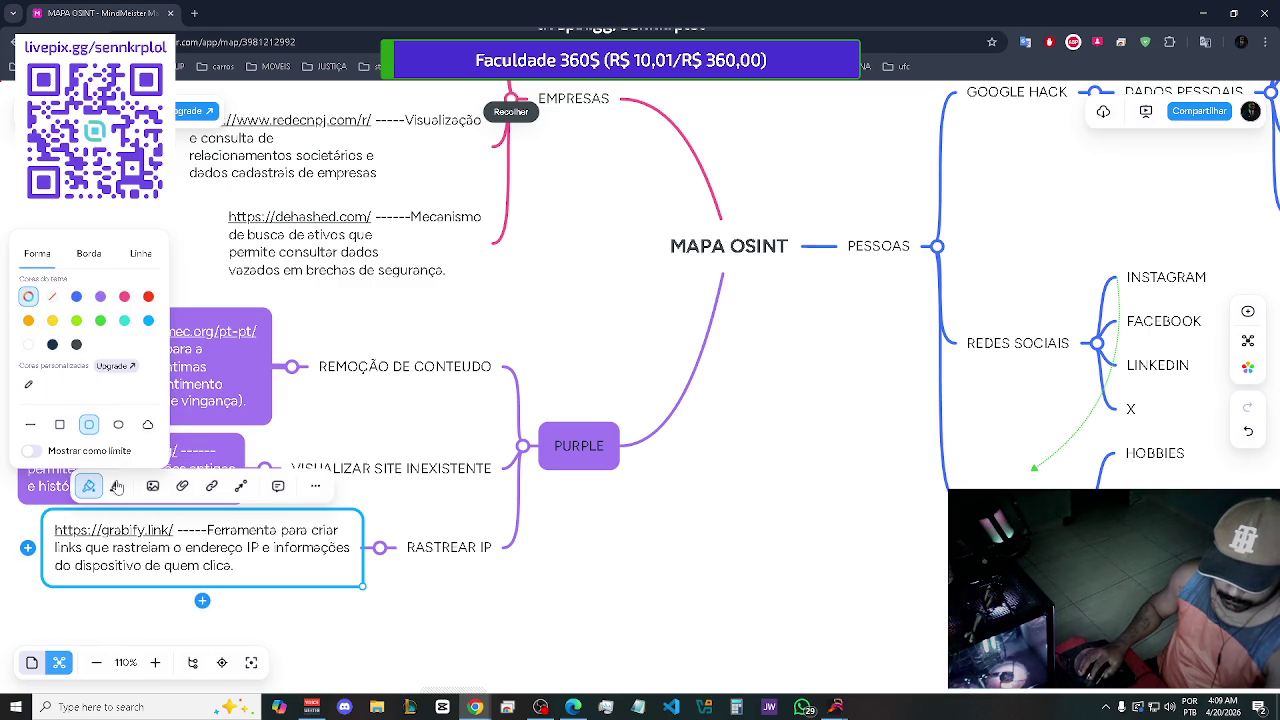
pyautogui.click(101, 299)
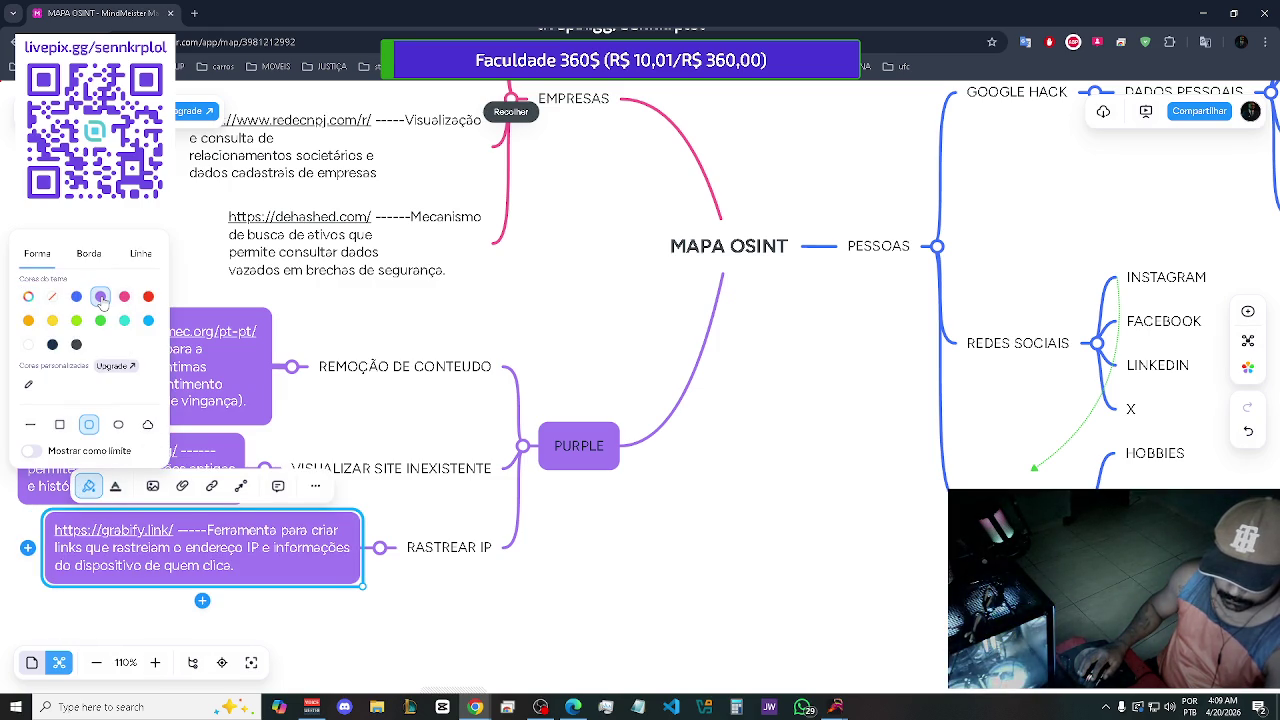
# Set the grabify.link note's border to a thick purple line
pyautogui.click(97, 255)
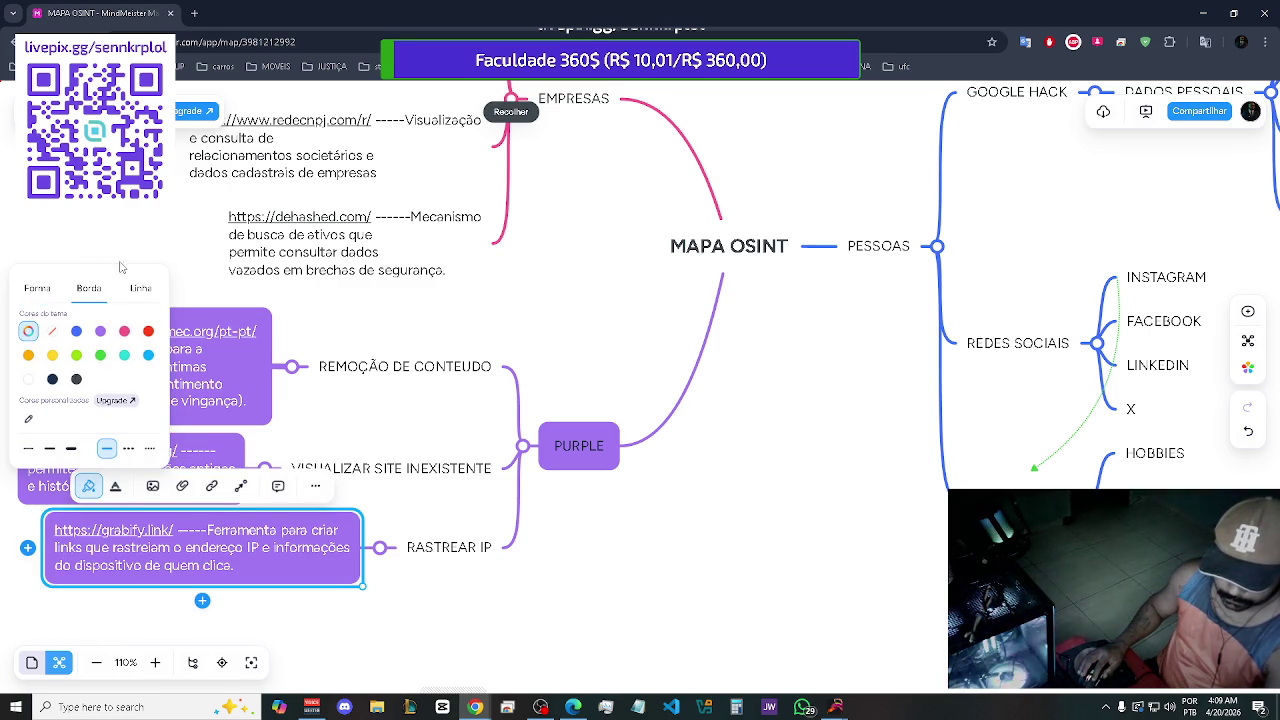
pyautogui.click(71, 448)
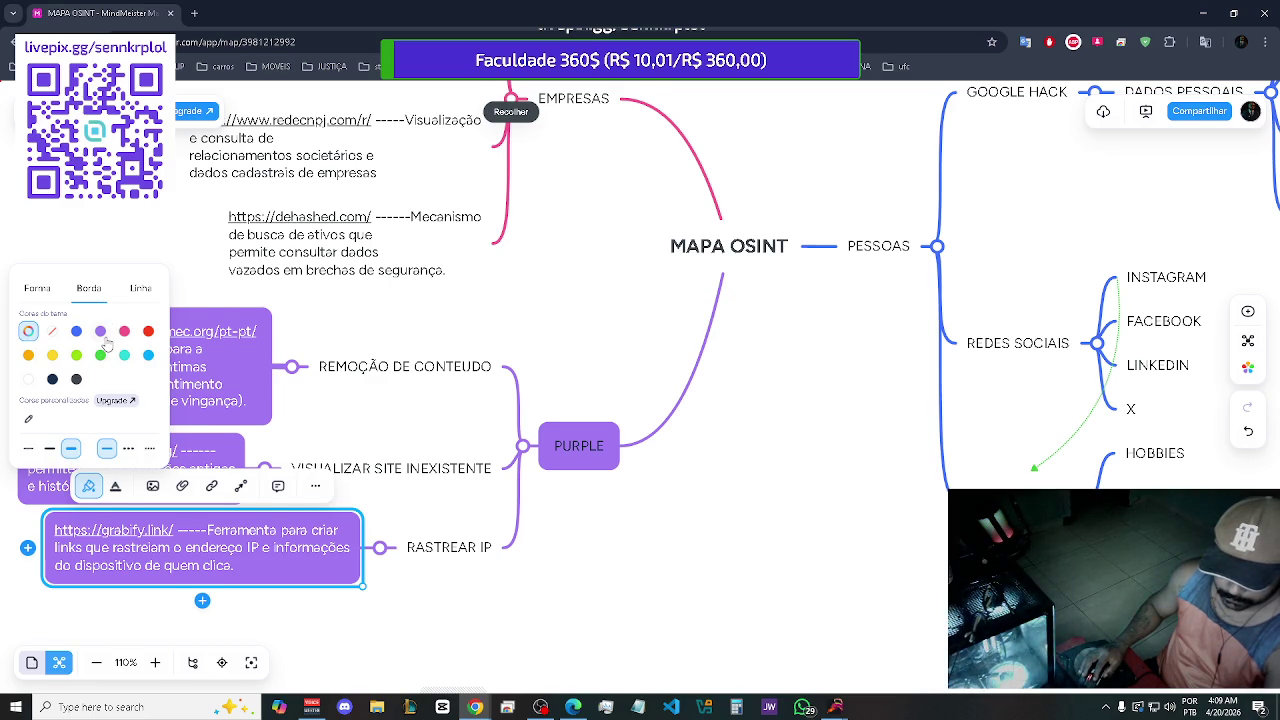
pyautogui.click(102, 332)
pyautogui.click(141, 289)
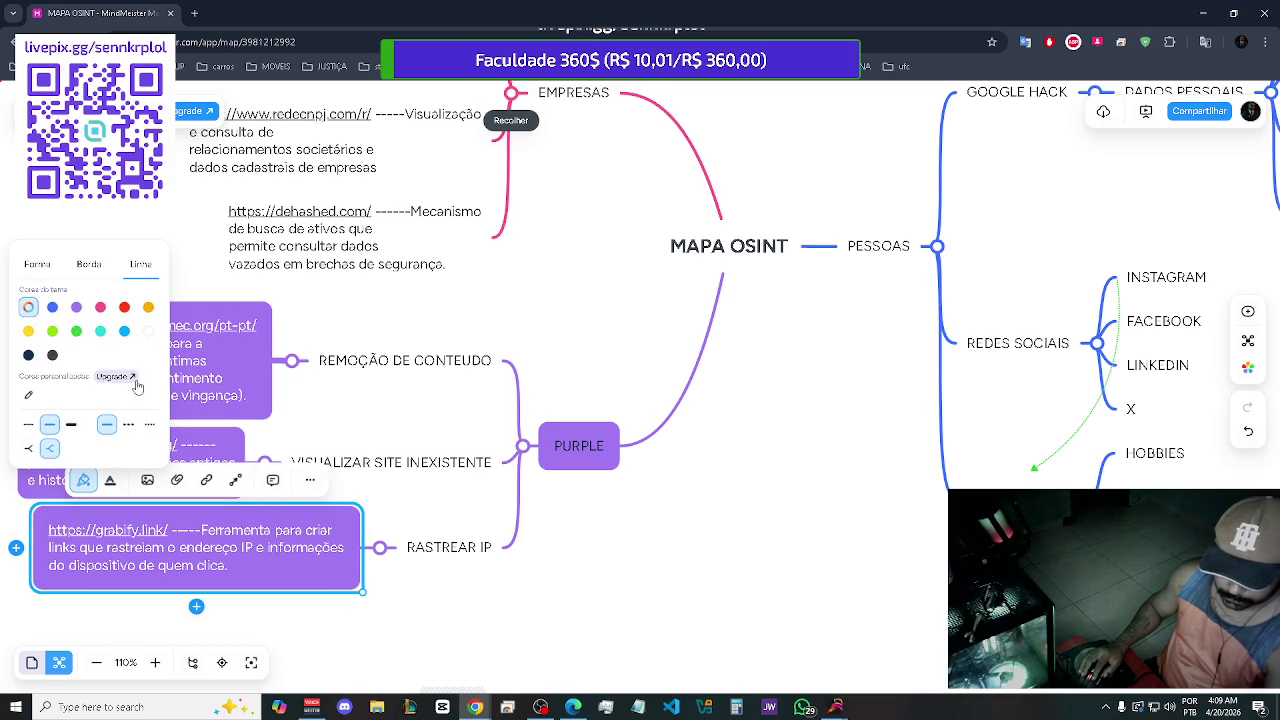
pyautogui.click(633, 589)
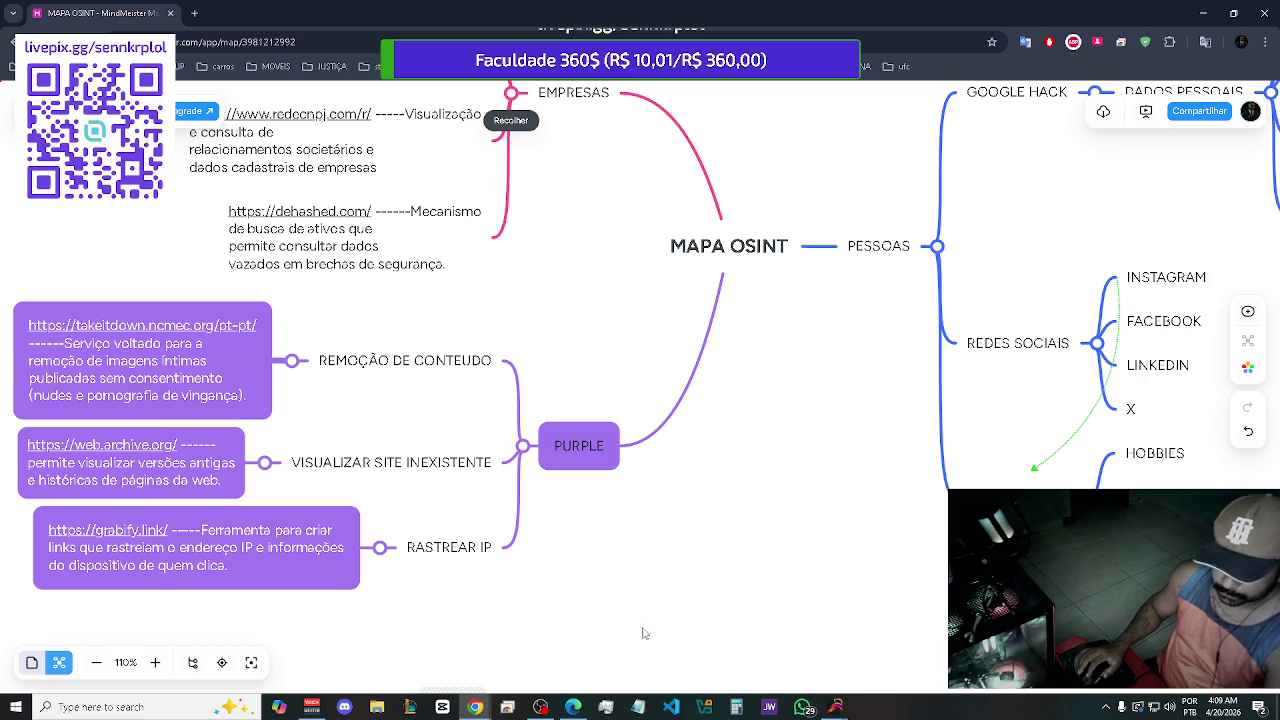
pyautogui.scroll(2, 700, 629)
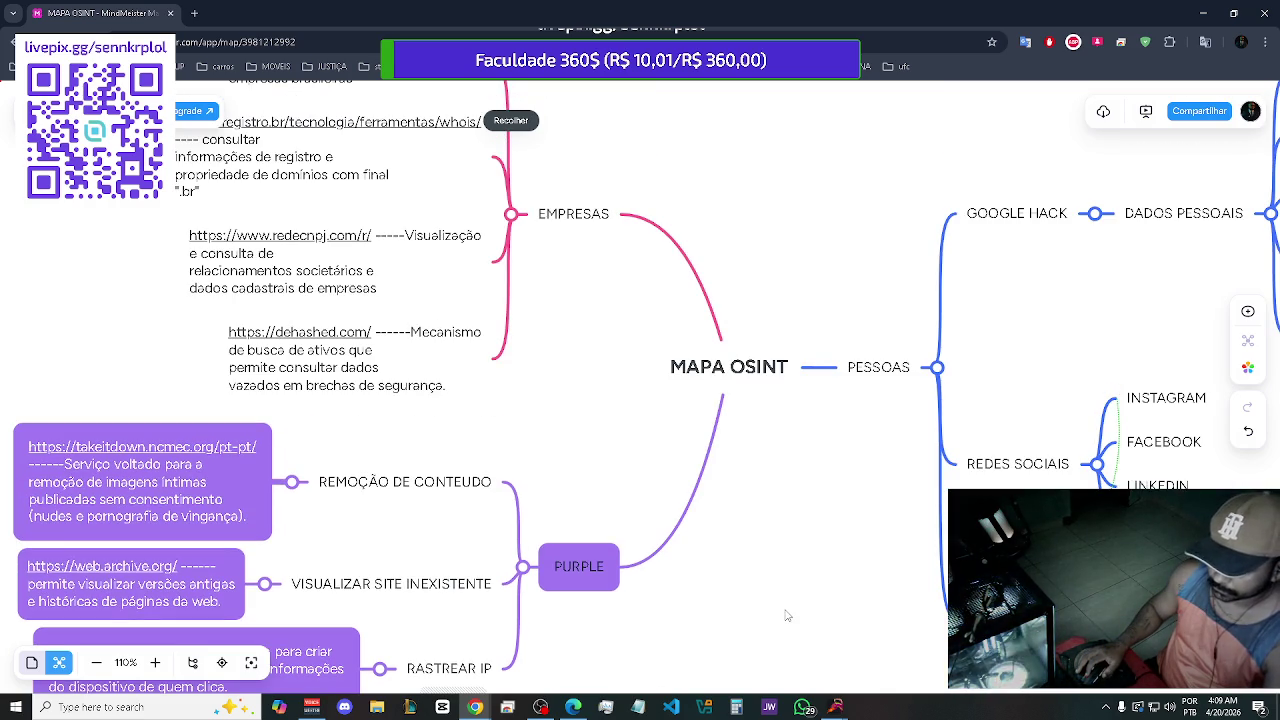
pyautogui.scroll(1, 787, 616)
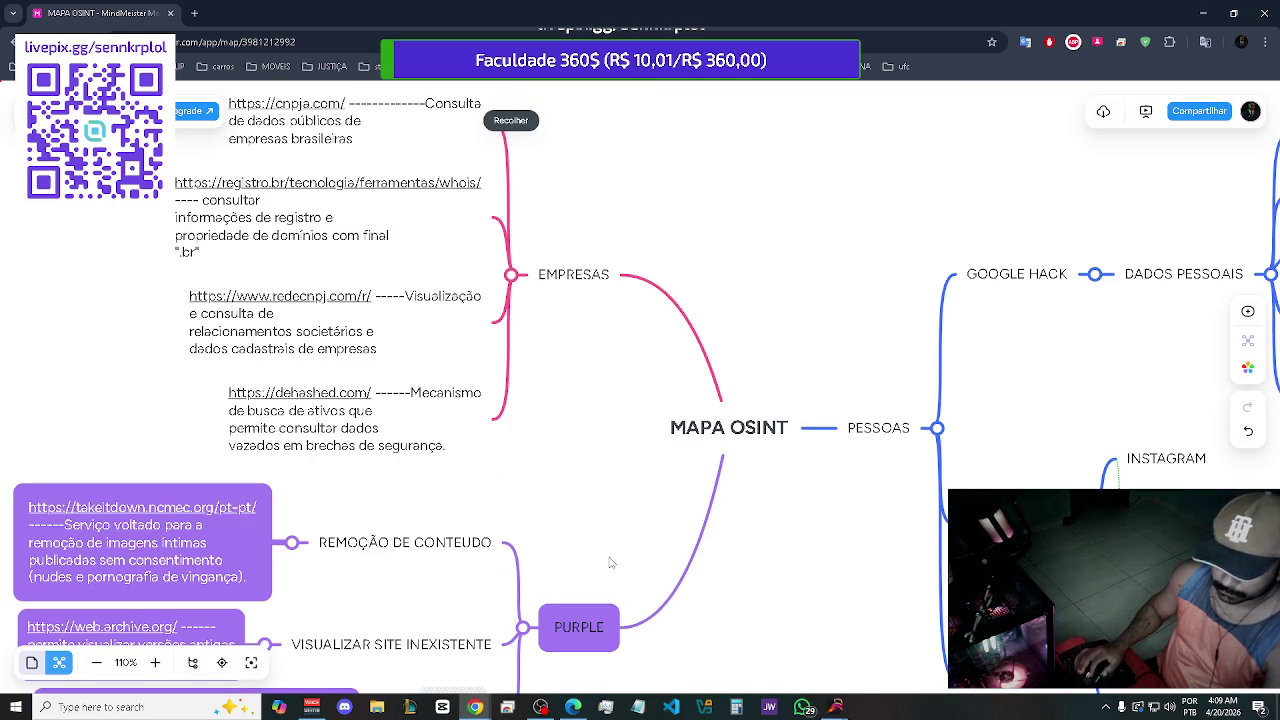
# Give the dehashed.com note a red fill, red connecting line and red border
pyautogui.click(410, 406)
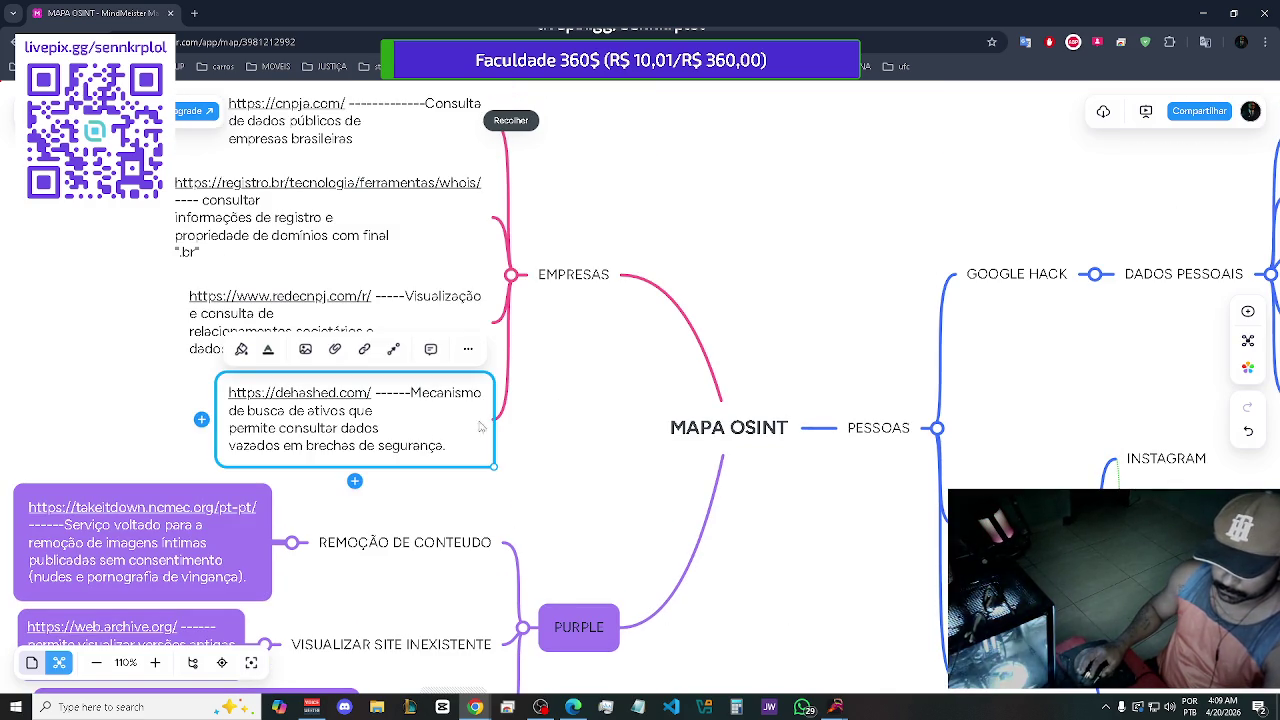
pyautogui.click(242, 350)
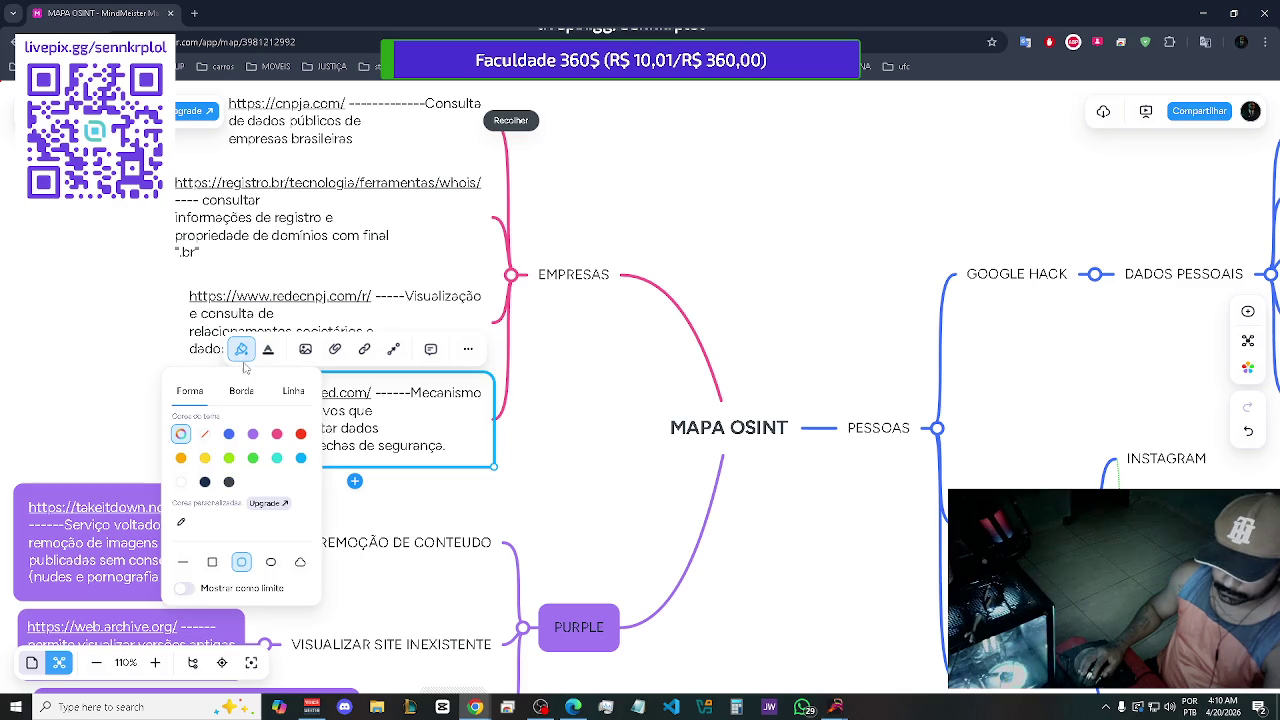
pyautogui.click(300, 434)
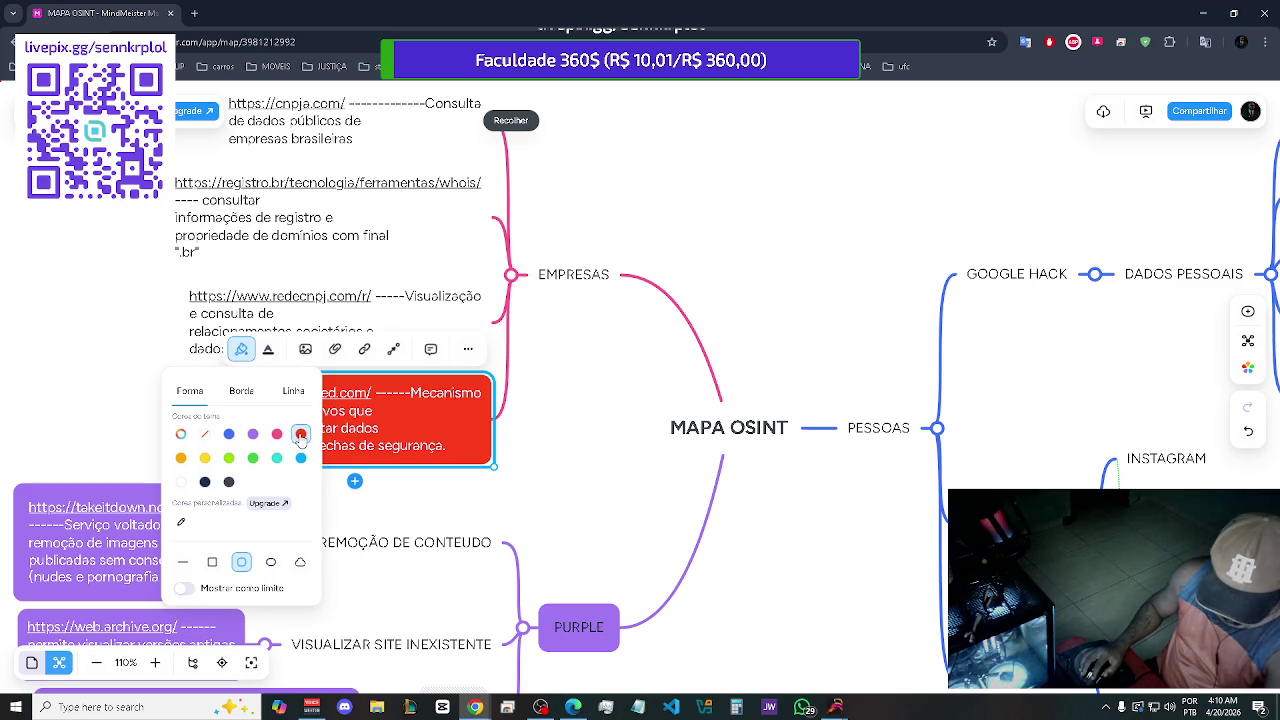
pyautogui.click(291, 398)
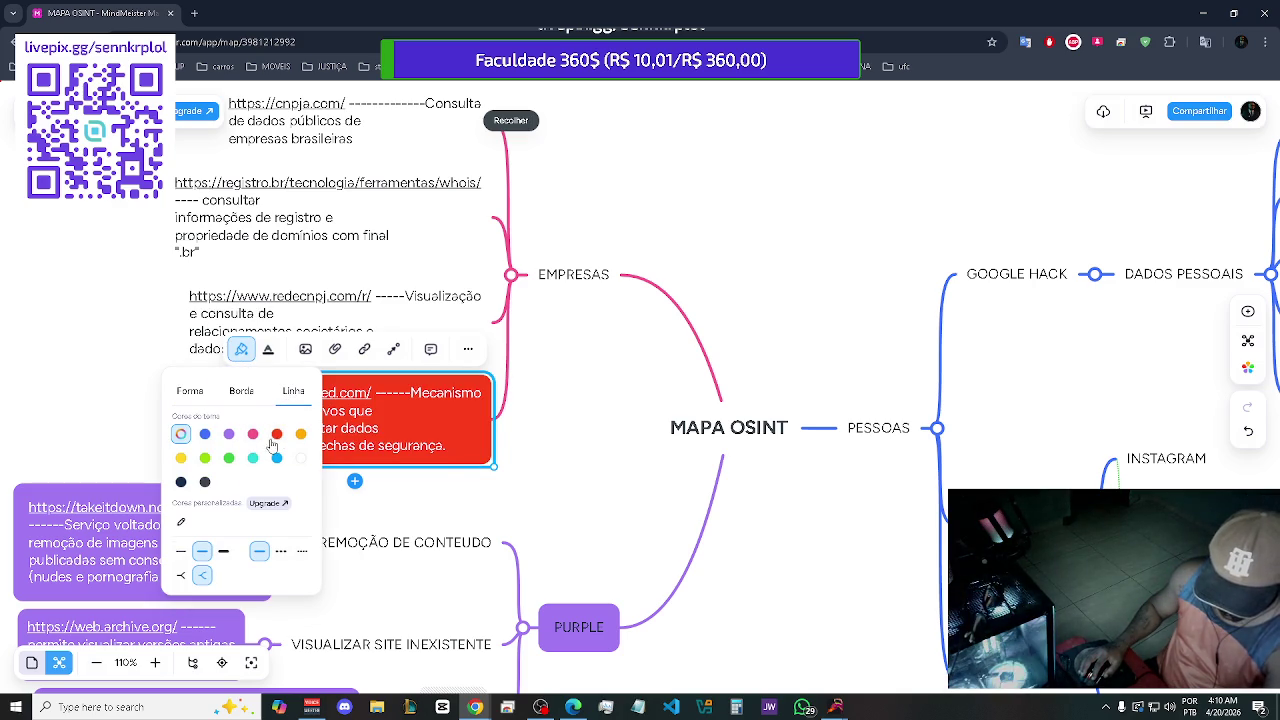
pyautogui.click(277, 434)
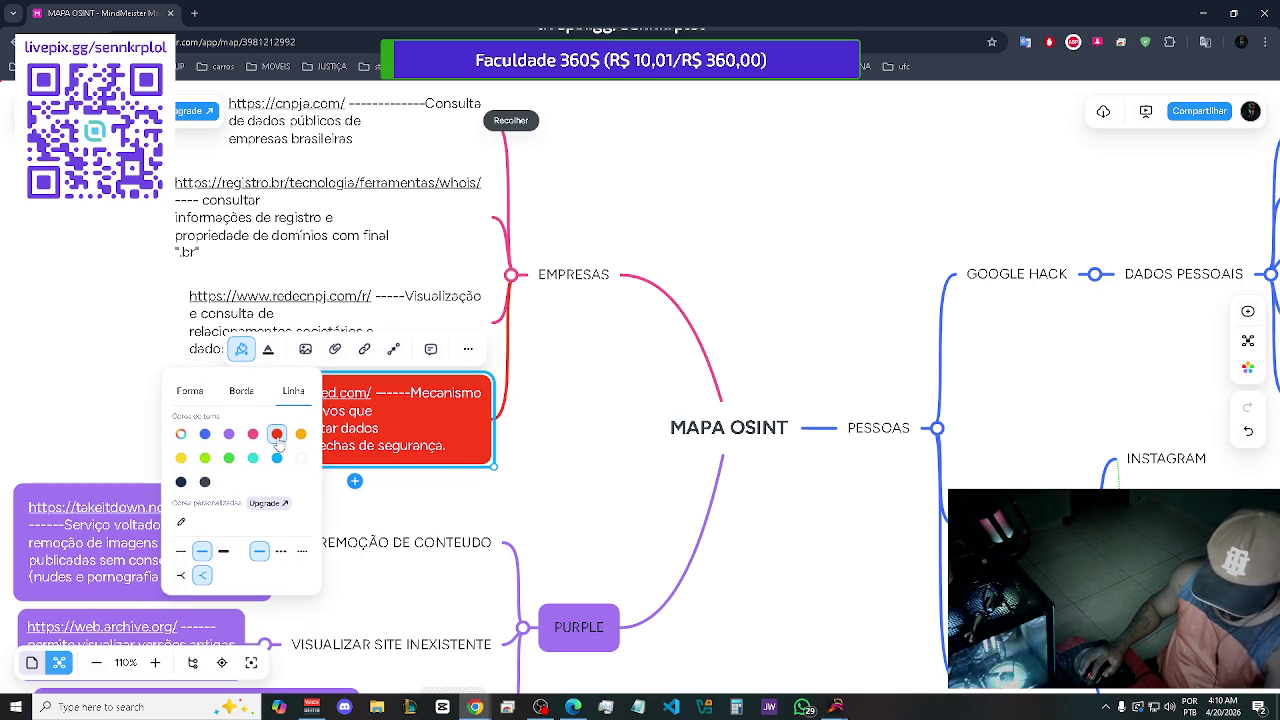
pyautogui.click(241, 391)
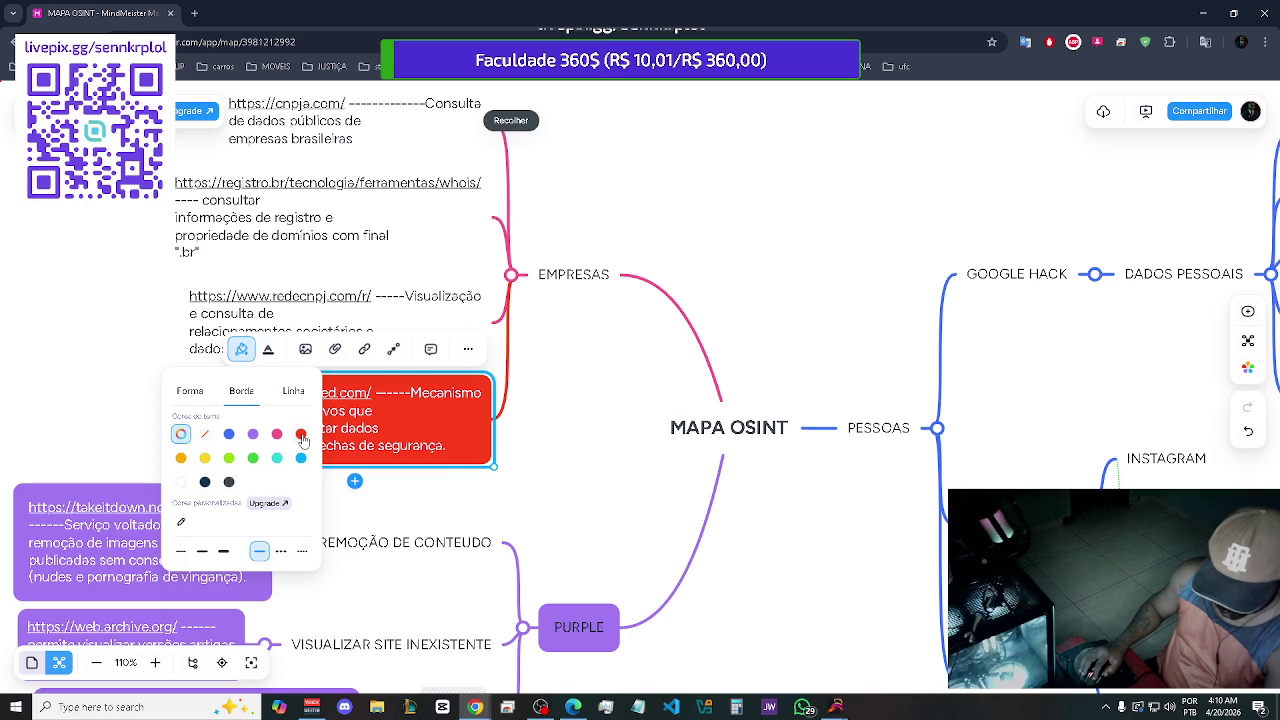
pyautogui.click(302, 437)
pyautogui.click(600, 421)
# Fill the redecnpj and registro.br topics with red
pyautogui.scroll(2, 405, 447)
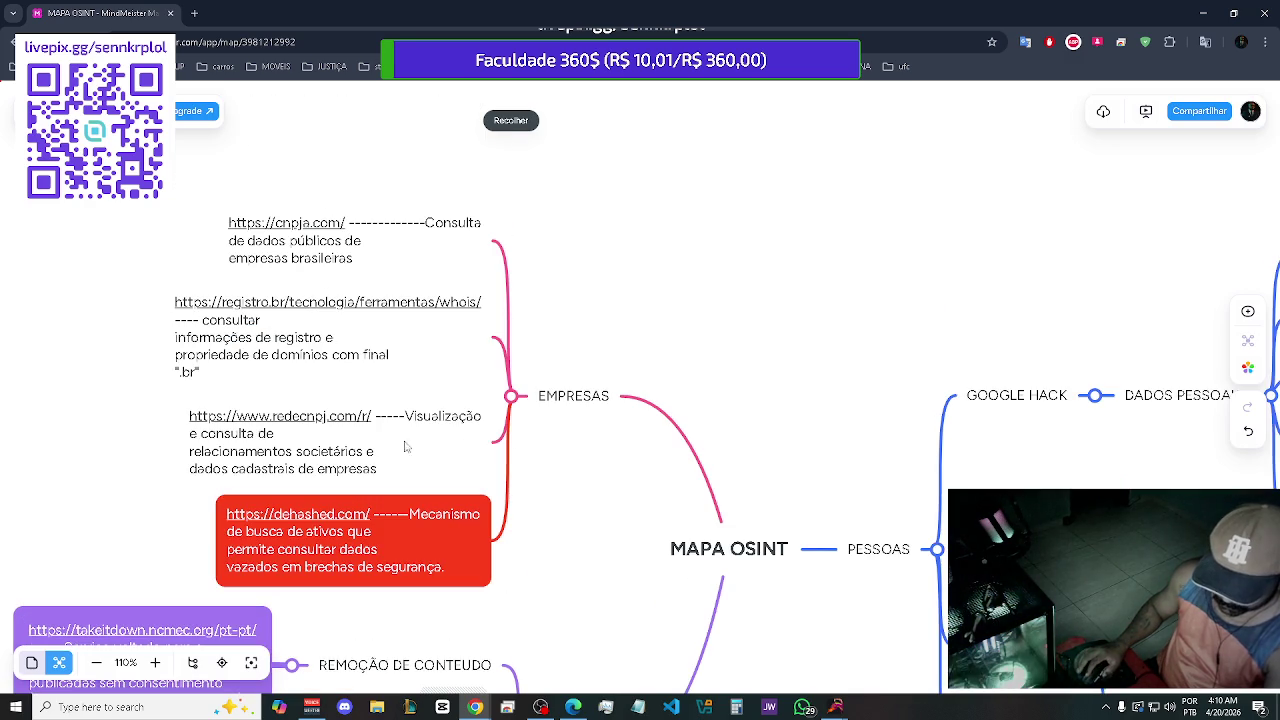
pyautogui.click(375, 437)
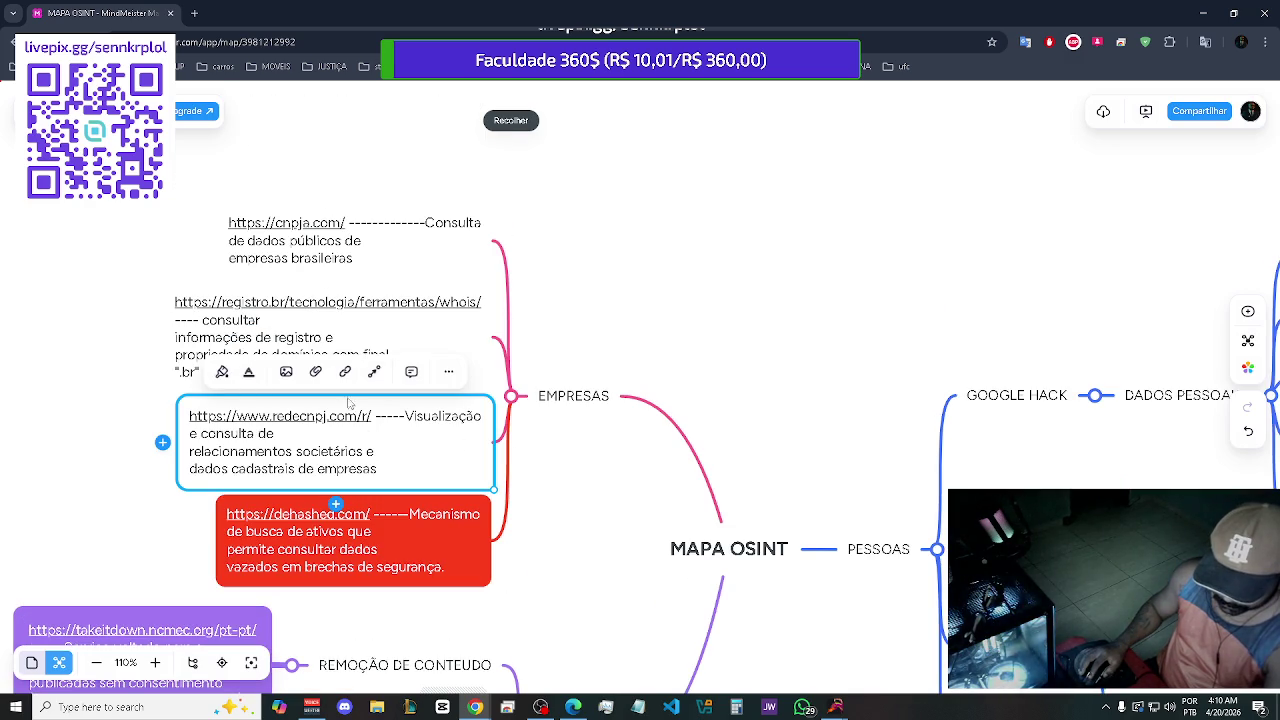
pyautogui.click(228, 379)
pyautogui.click(281, 457)
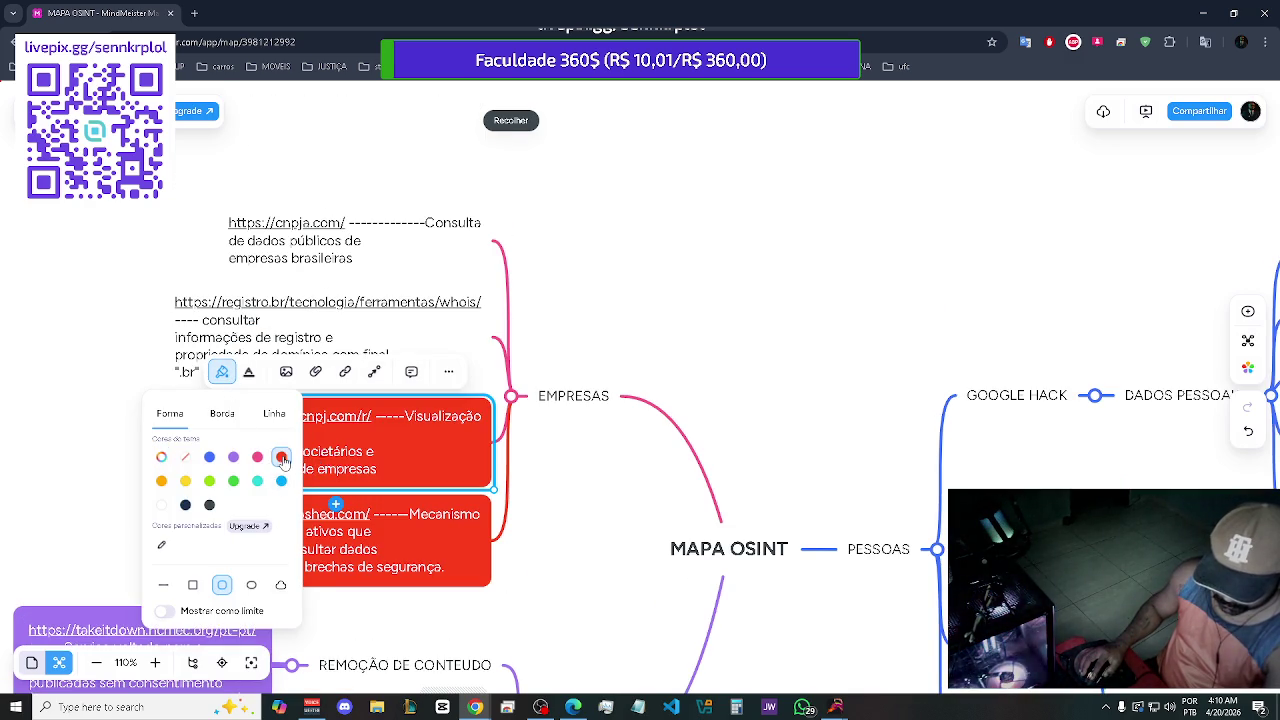
pyautogui.click(694, 323)
pyautogui.click(343, 347)
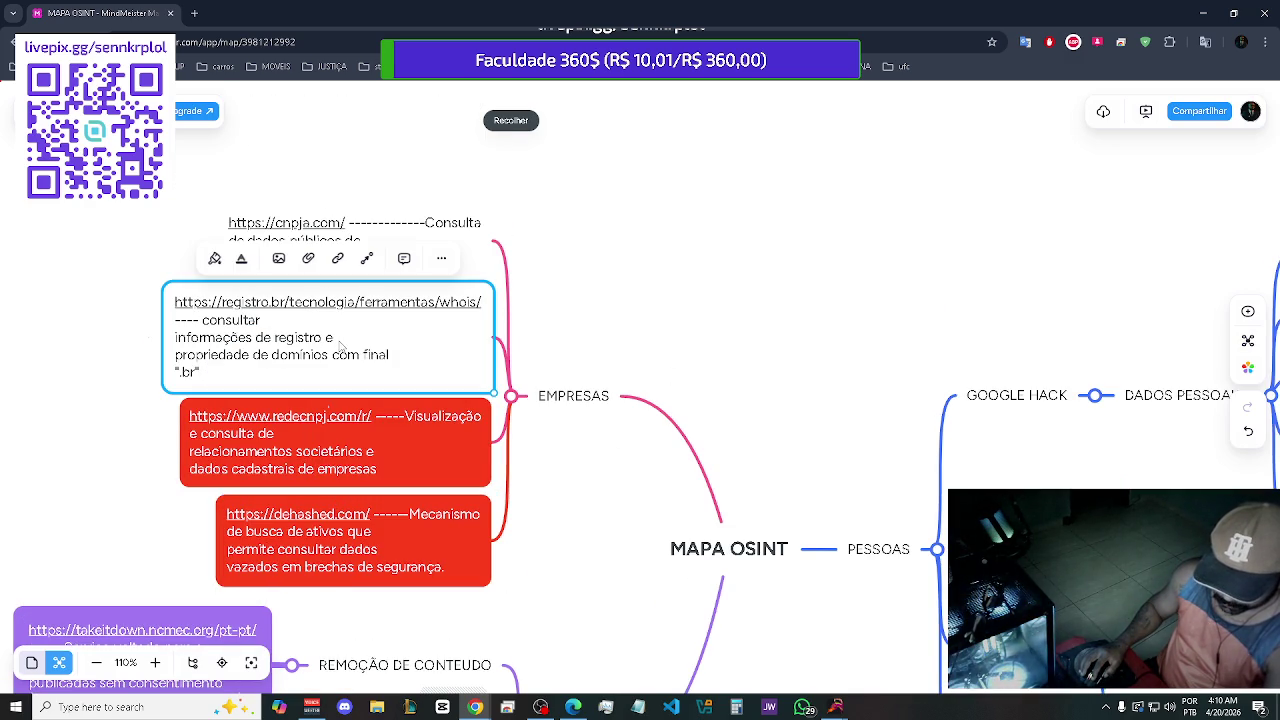
pyautogui.click(227, 260)
pyautogui.click(274, 343)
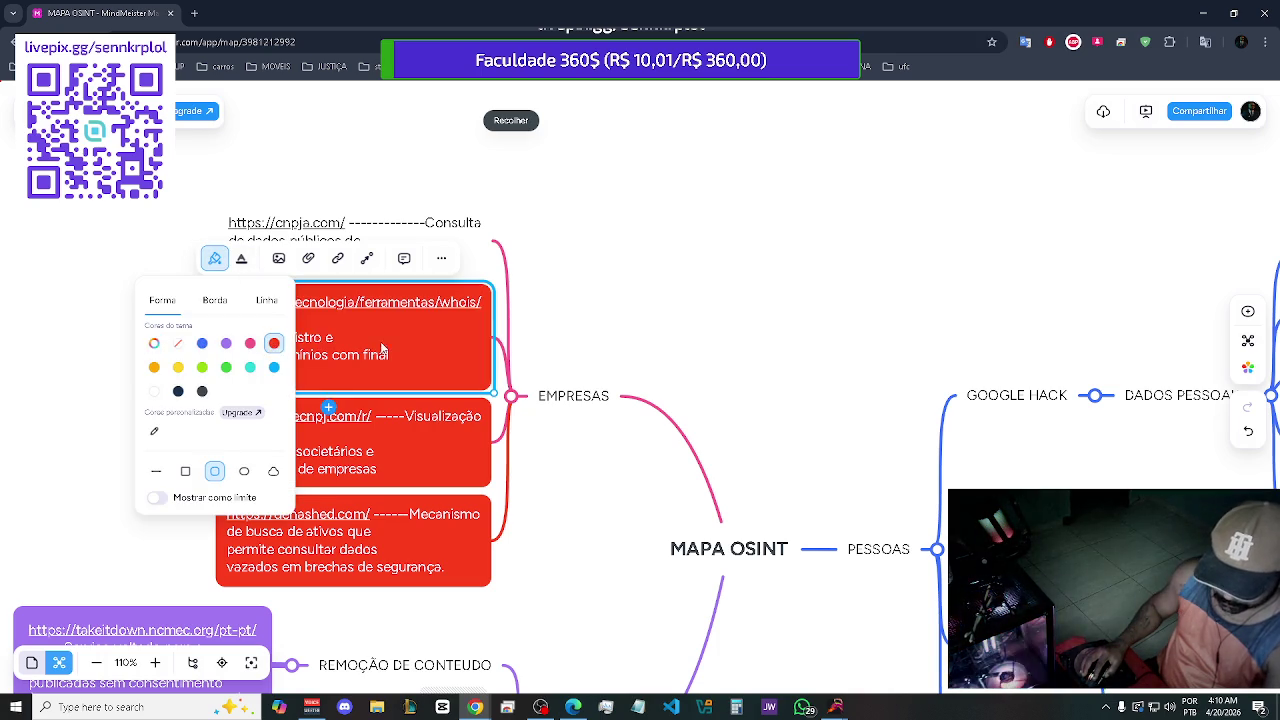
pyautogui.click(657, 337)
# Fill the cnpja topic with red
pyautogui.click(358, 228)
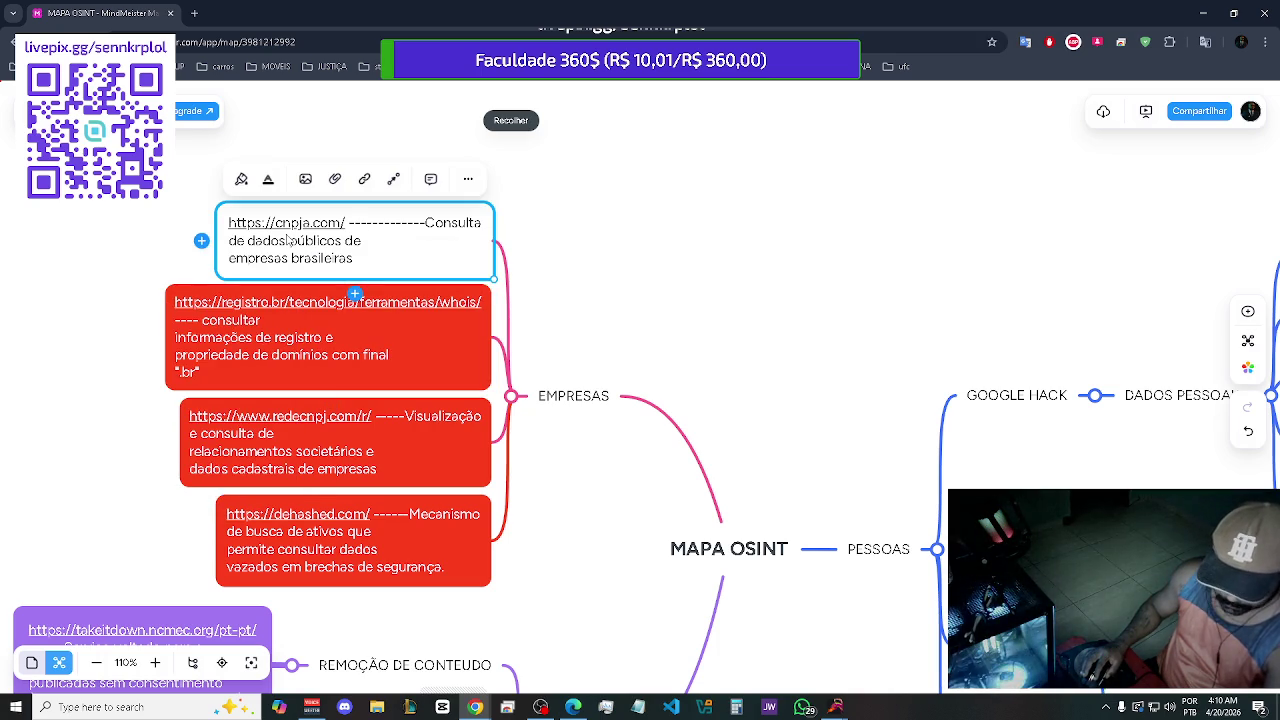
pyautogui.click(242, 180)
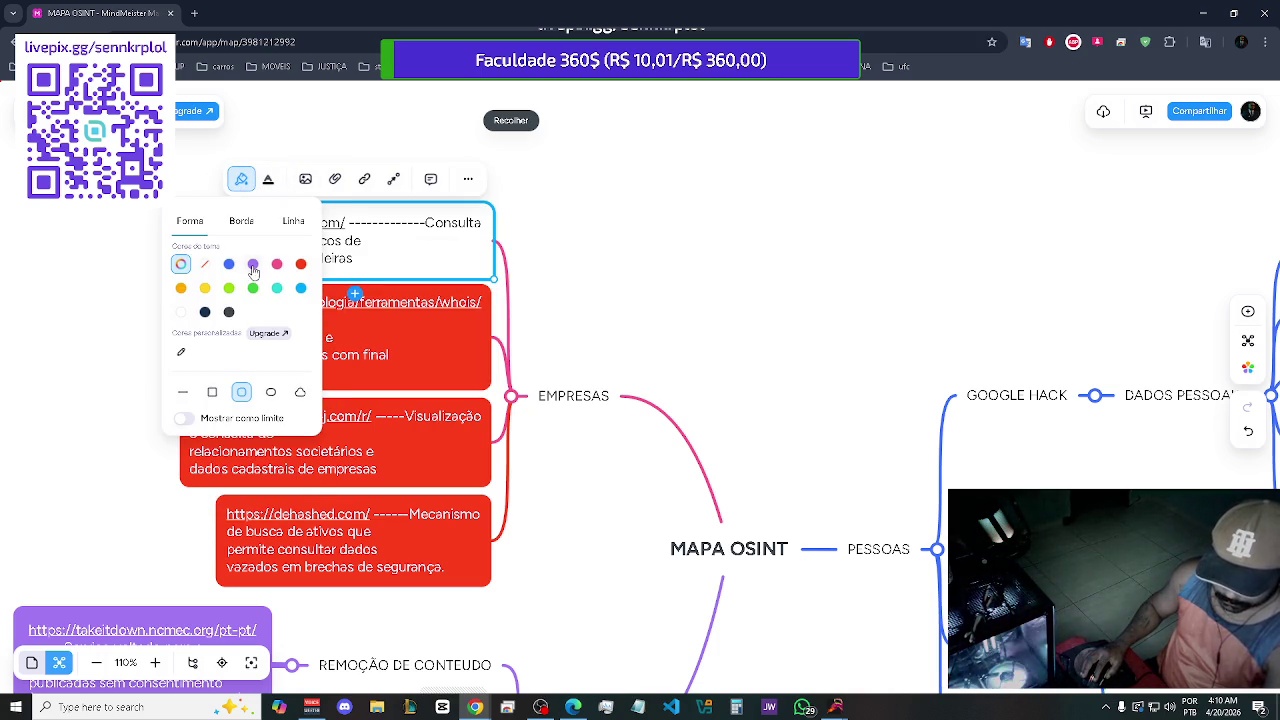
pyautogui.click(301, 268)
pyautogui.click(645, 368)
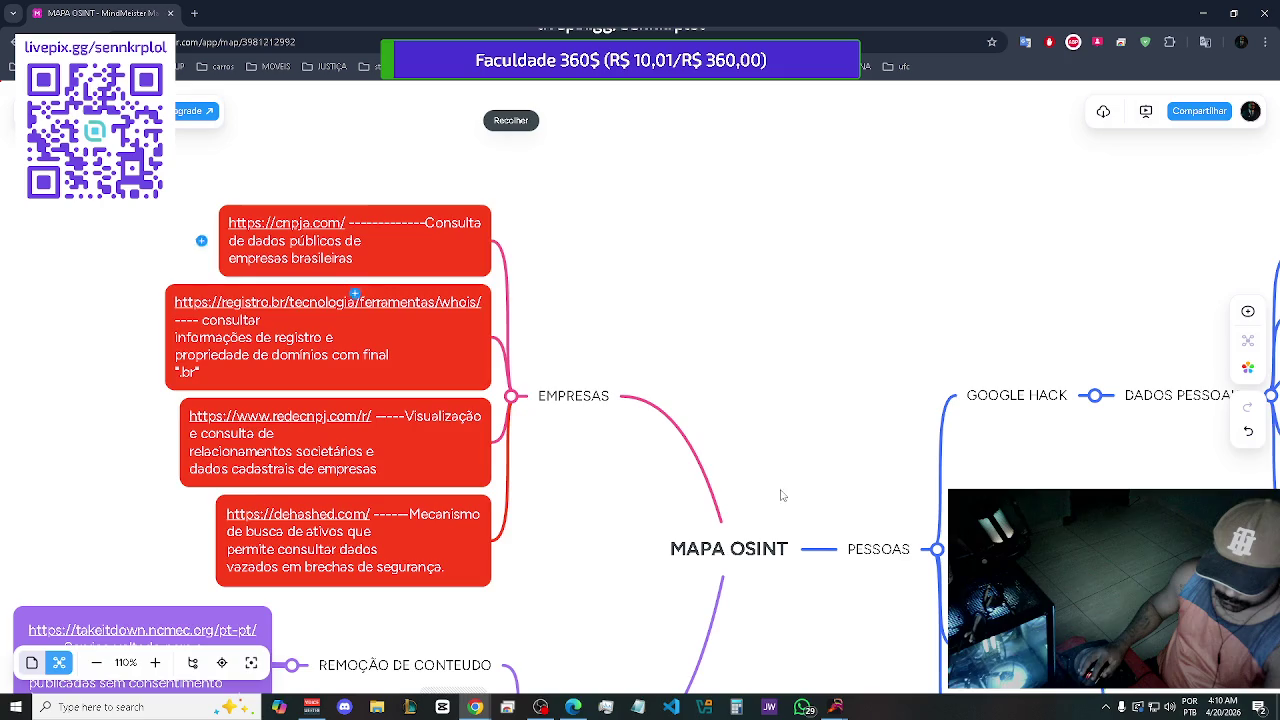
pyautogui.moveTo(795, 605)
pyautogui.mouseDown()
pyautogui.moveTo(645, 388)
pyautogui.moveTo(748, 434)
pyautogui.moveTo(829, 546)
pyautogui.mouseUp()
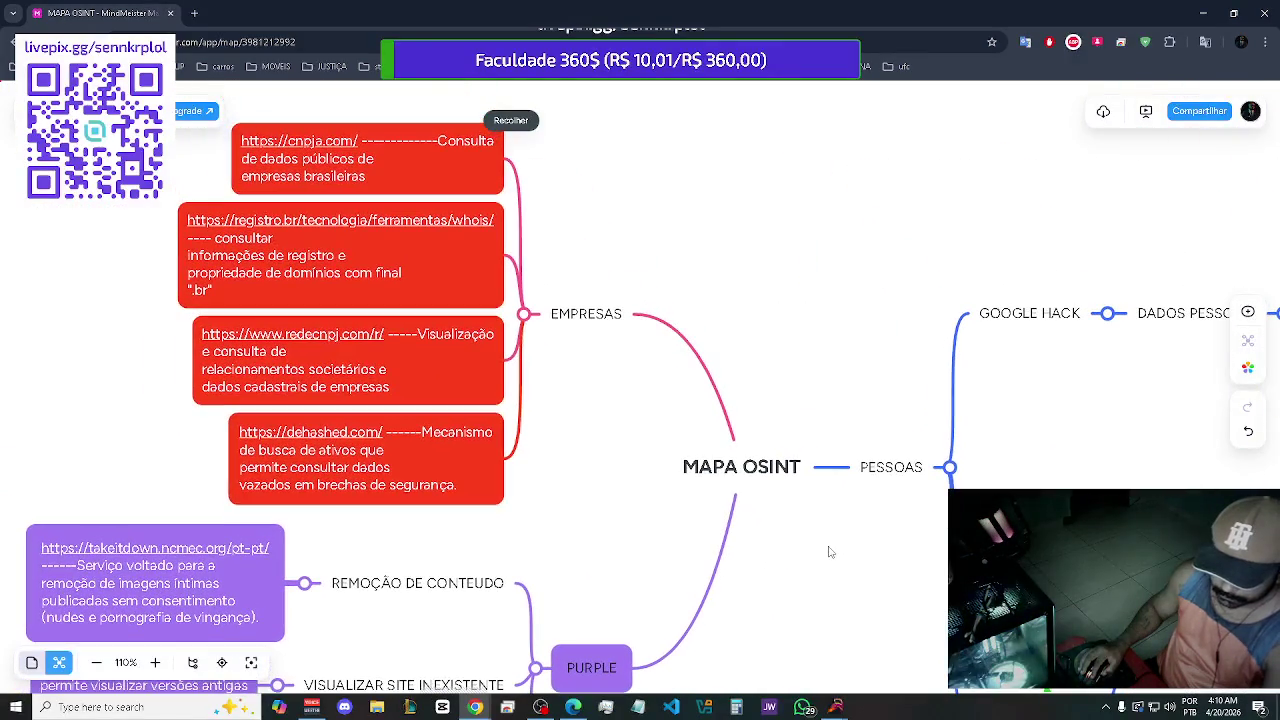
# Centre the map on the PESSOAS branch and its sub-branches, then switch to the ARSENAL PDF
pyautogui.moveTo(792, 591)
pyautogui.mouseDown()
pyautogui.moveTo(551, 508)
pyautogui.moveTo(466, 520)
pyautogui.mouseUp()
pyautogui.moveTo(401, 600)
pyautogui.mouseDown()
pyautogui.moveTo(560, 509)
pyautogui.moveTo(729, 380)
pyautogui.moveTo(808, 381)
pyautogui.mouseUp()
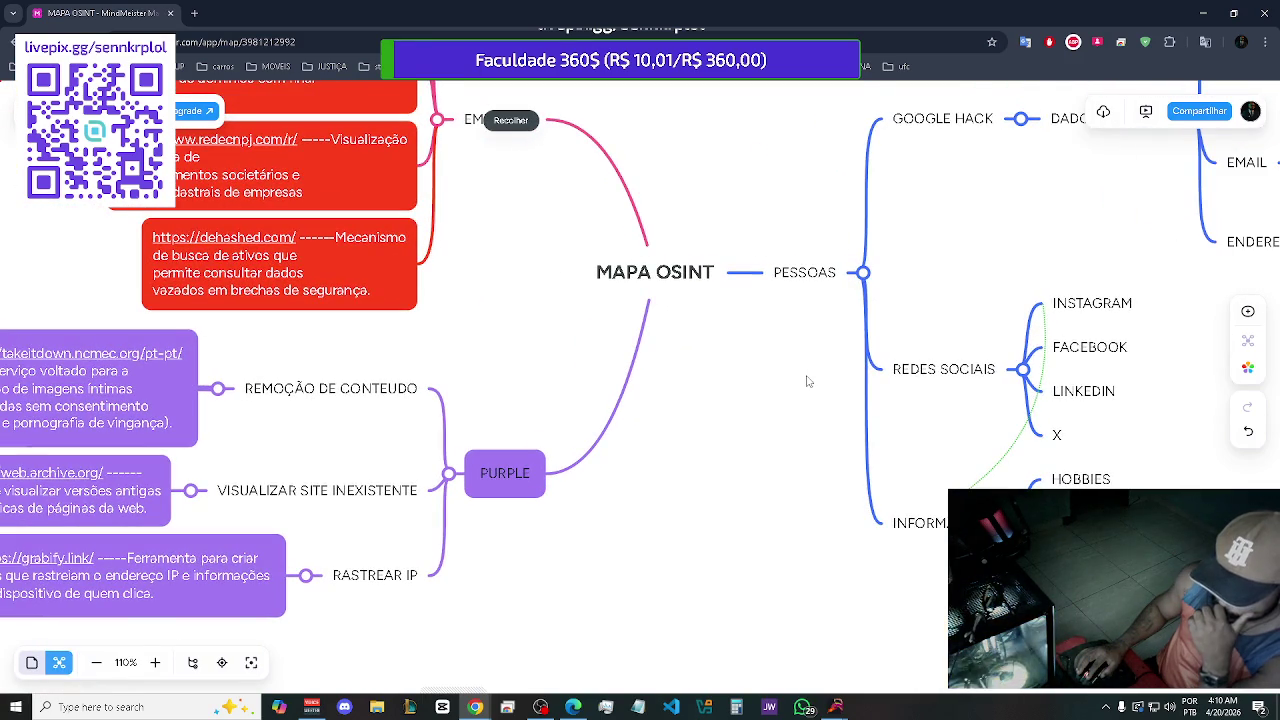
pyautogui.moveTo(808, 381); pyautogui.dragTo(752, 456)
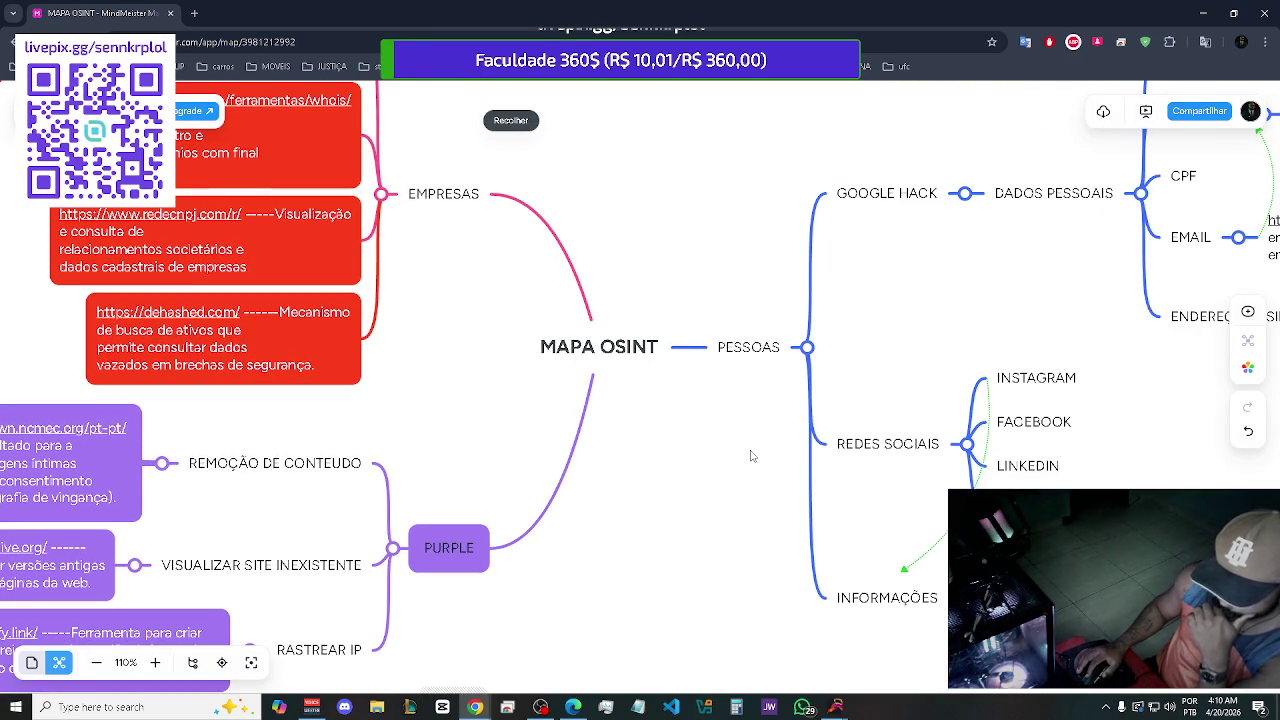
pyautogui.moveTo(766, 455); pyautogui.dragTo(738, 455)
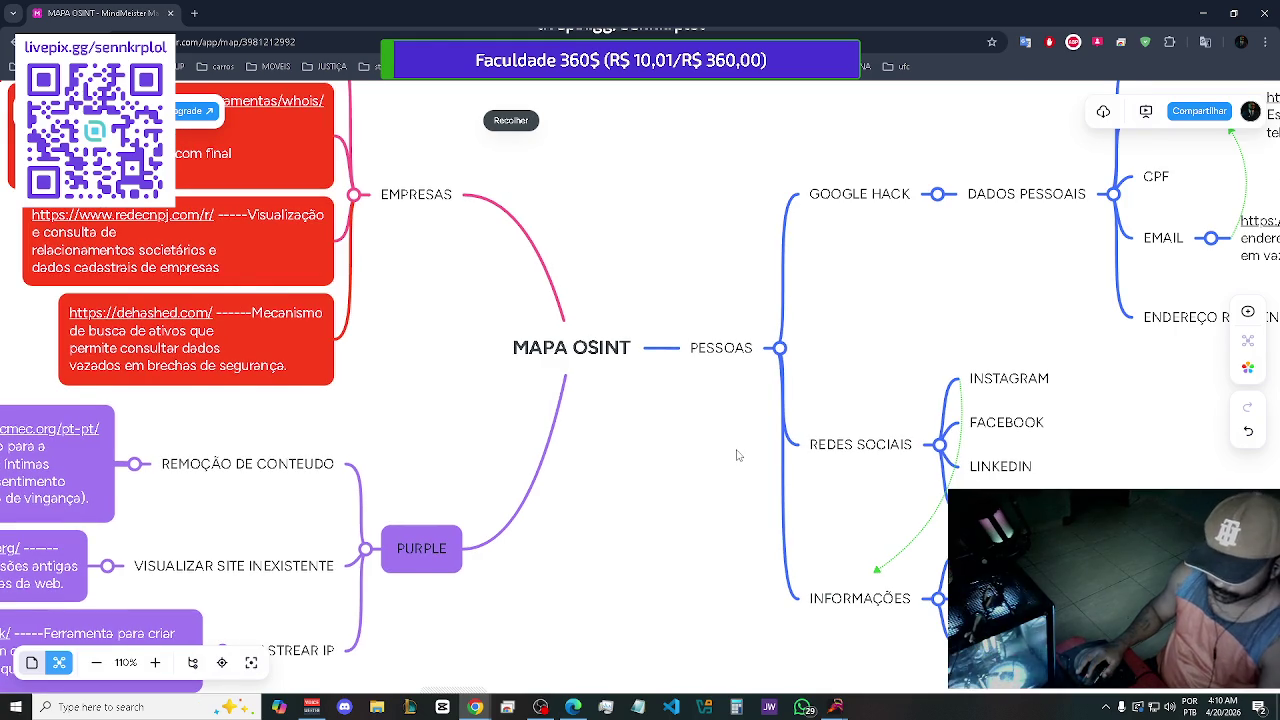
pyautogui.hotkey('alt', 'Tab')
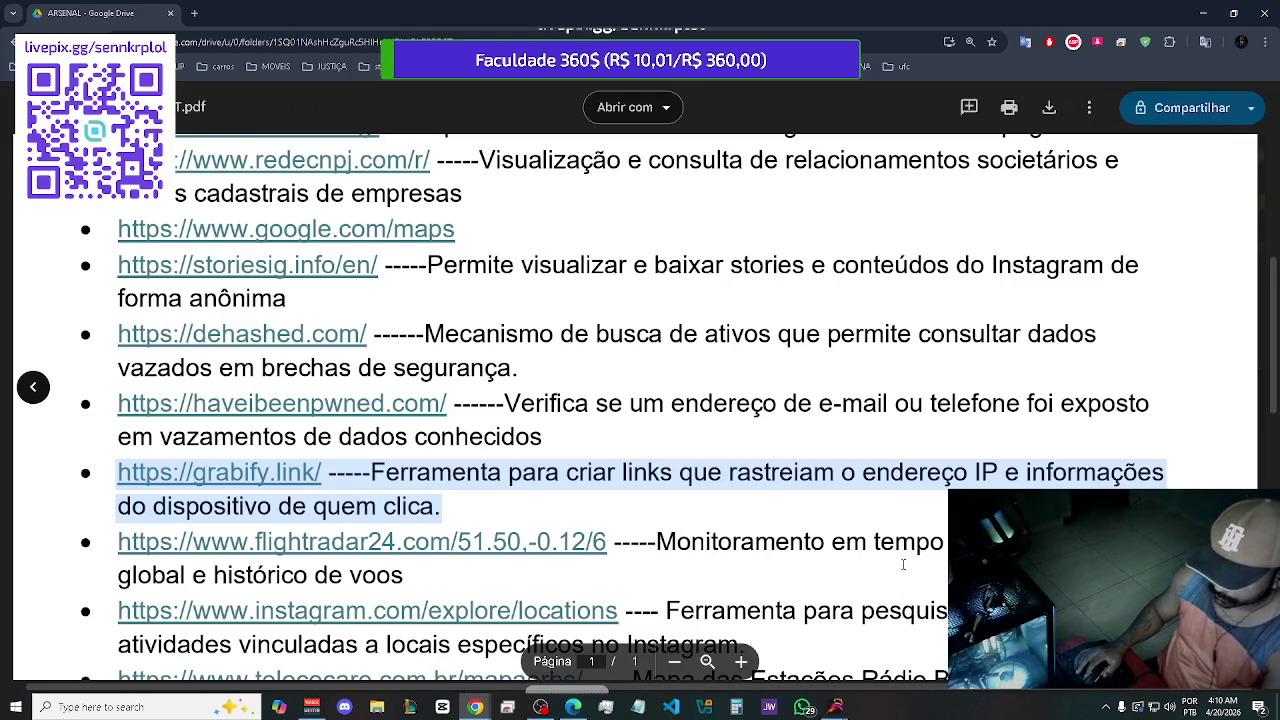
# Scroll the ARSENAL PDF to the instagram.com/explore/locations entry and select its text
pyautogui.scroll(-1, 903, 565)
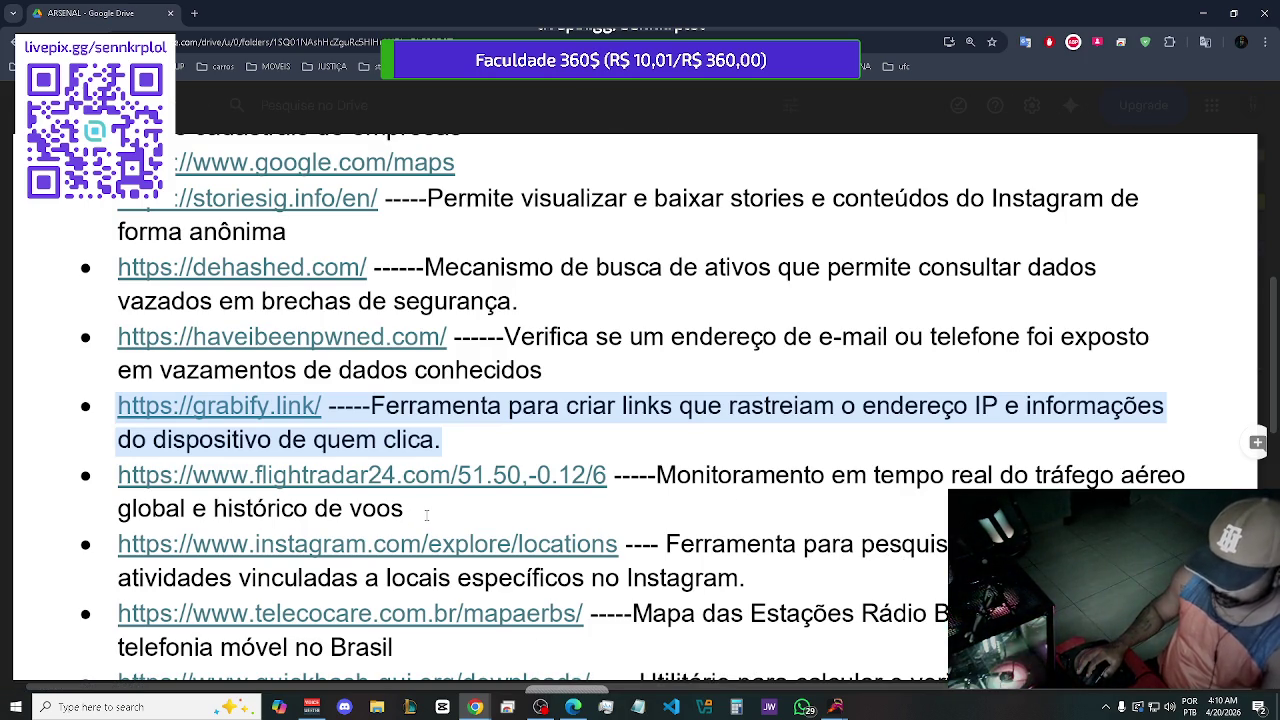
pyautogui.scroll(-1, 426, 515)
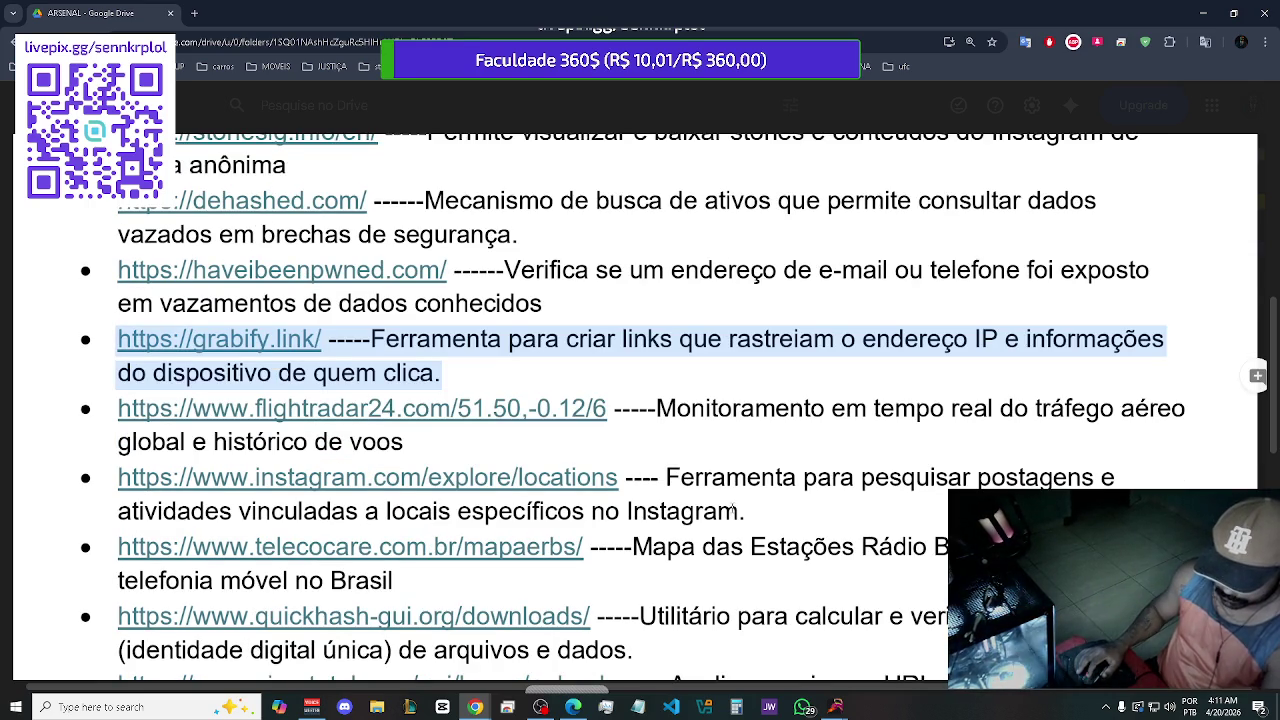
pyautogui.moveTo(670, 511)
pyautogui.mouseDown()
pyautogui.moveTo(390, 511)
pyautogui.moveTo(187, 483)
pyautogui.mouseUp()
pyautogui.hotkey('ctrl', 'c')
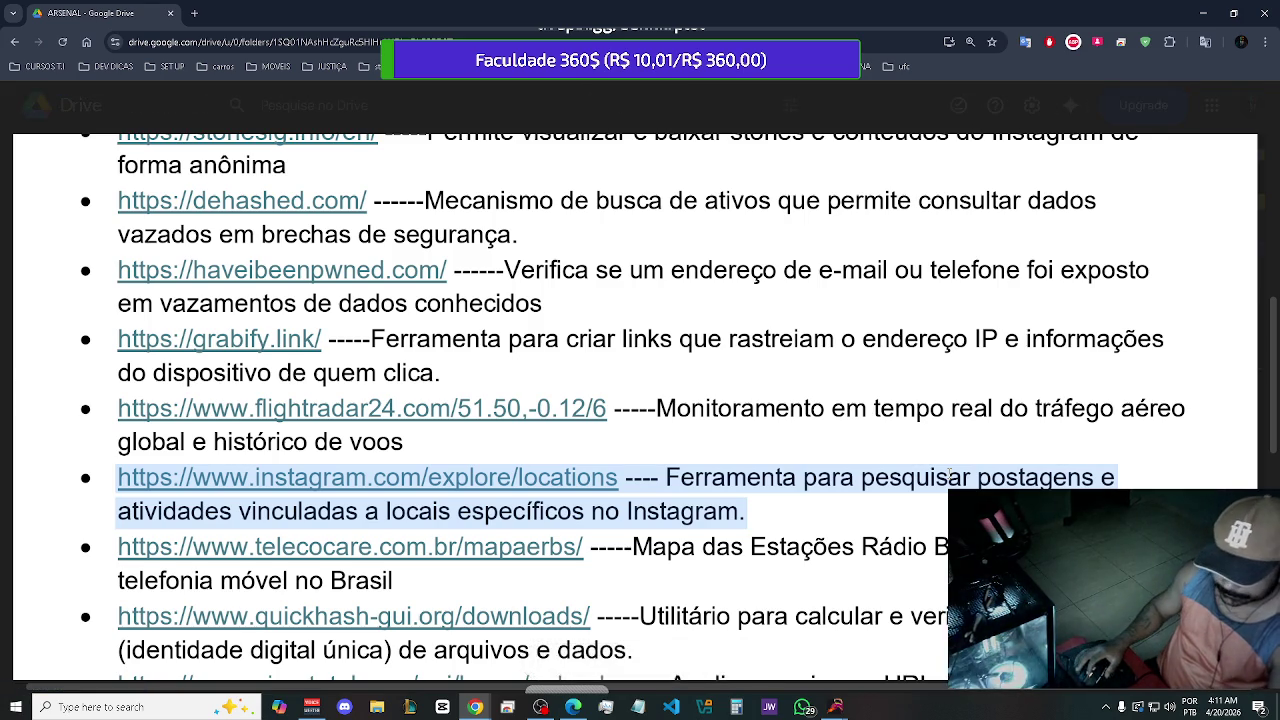
# Paste the instagram.com/explore/locations entry as a new child topic under INSTAGRAM
pyautogui.hotkey('alt', 'Tab')
pyautogui.moveTo(1187, 458); pyautogui.dragTo(816, 462)
pyautogui.click(632, 377)
pyautogui.press('Tab')
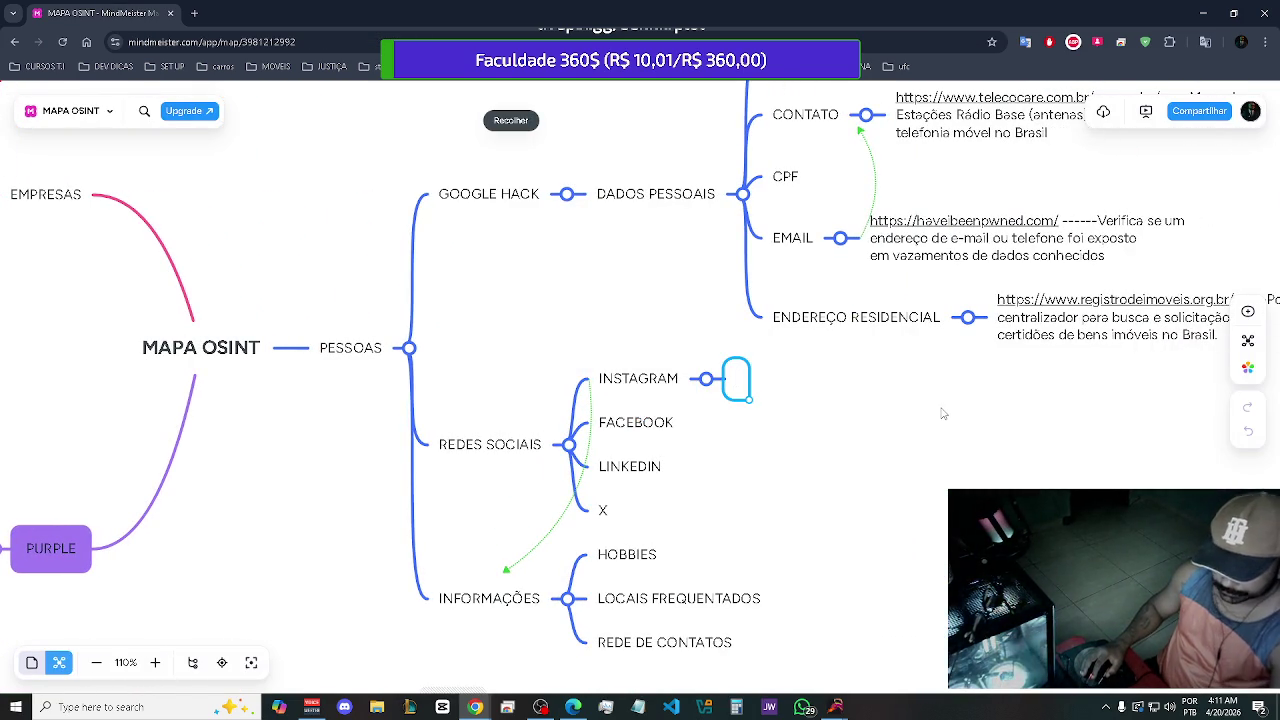
pyautogui.hotkey('ctrl', 'v')
pyautogui.click(966, 436)
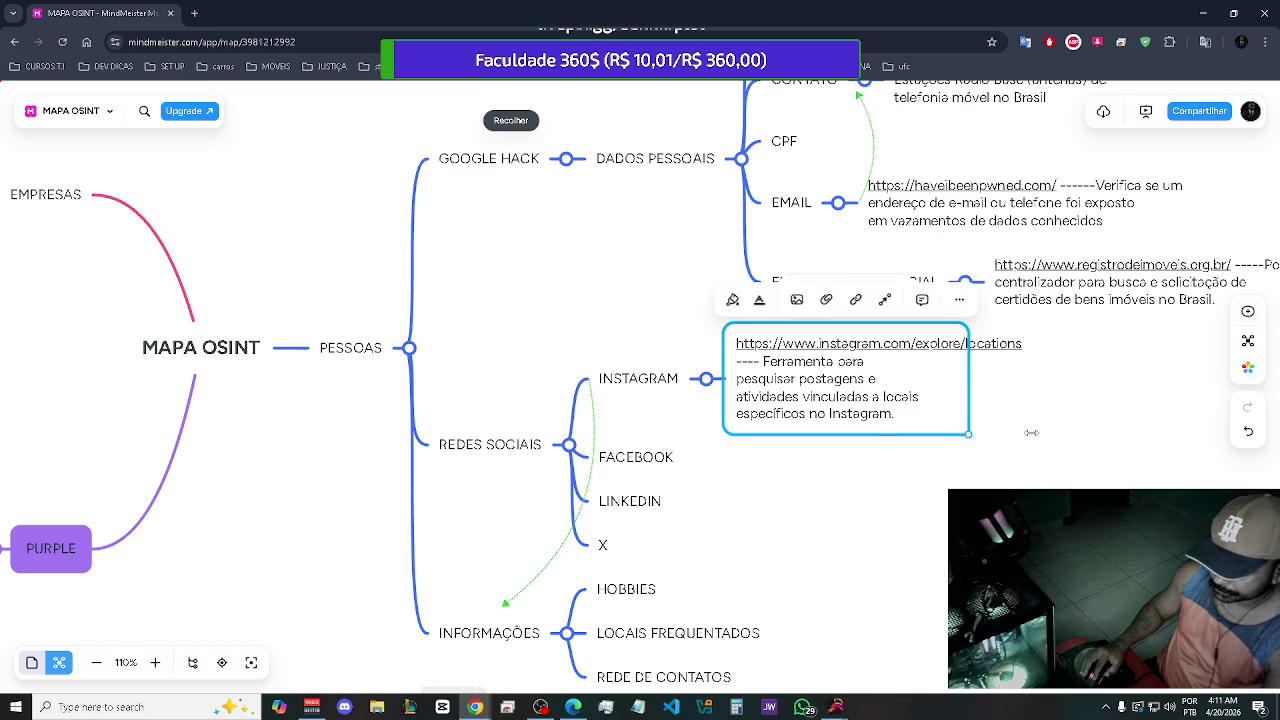
pyautogui.click(1146, 437)
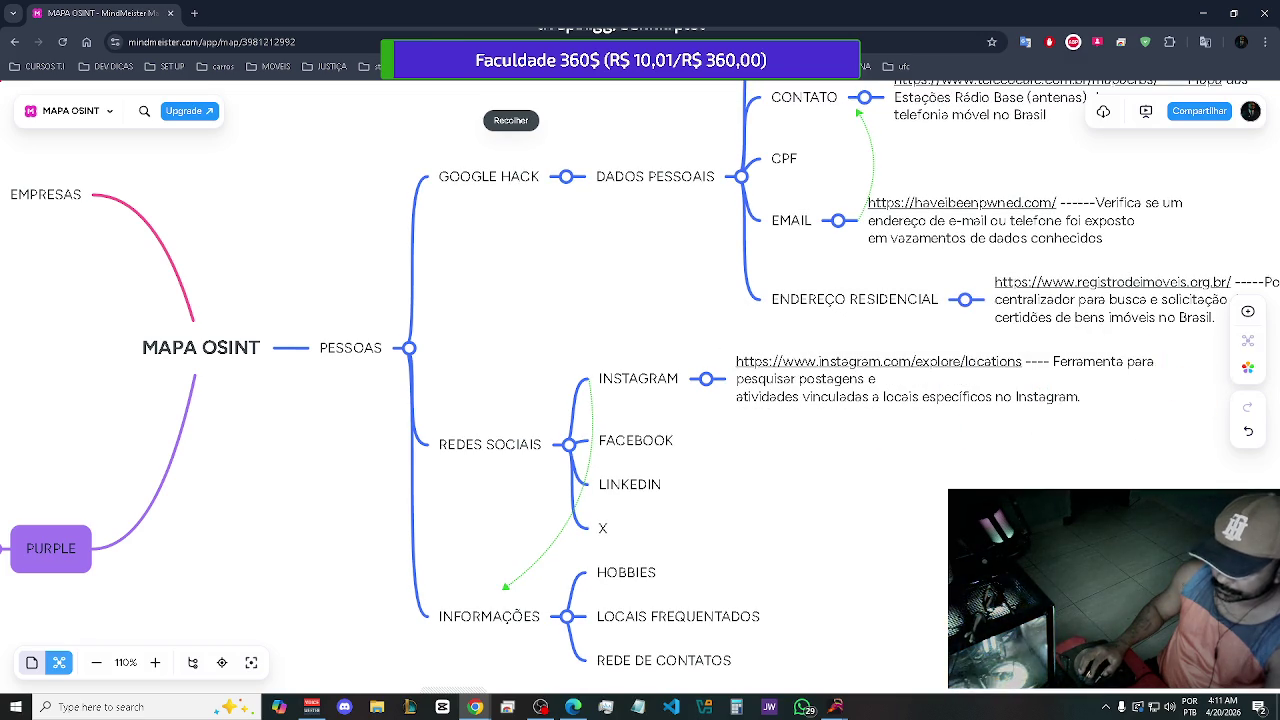
pyautogui.hotkey('alt', 'Tab')
pyautogui.scroll(-1, 896, 451)
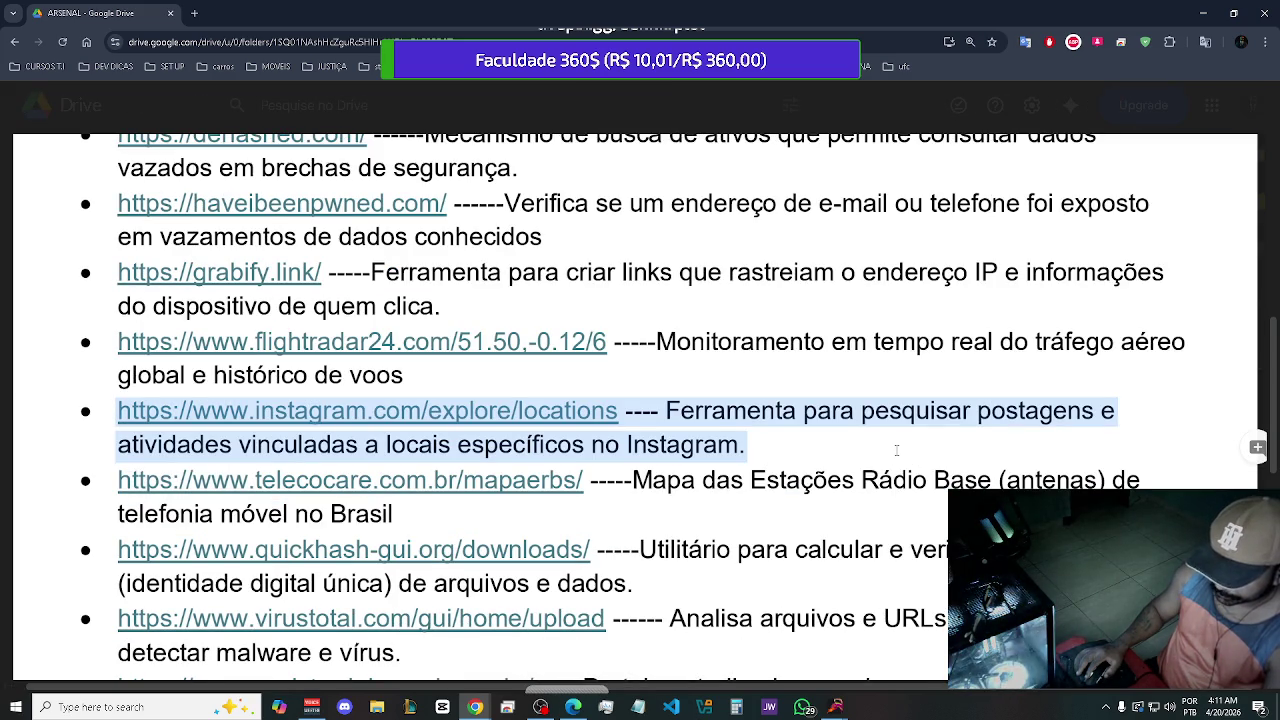
pyautogui.scroll(-1, 896, 451)
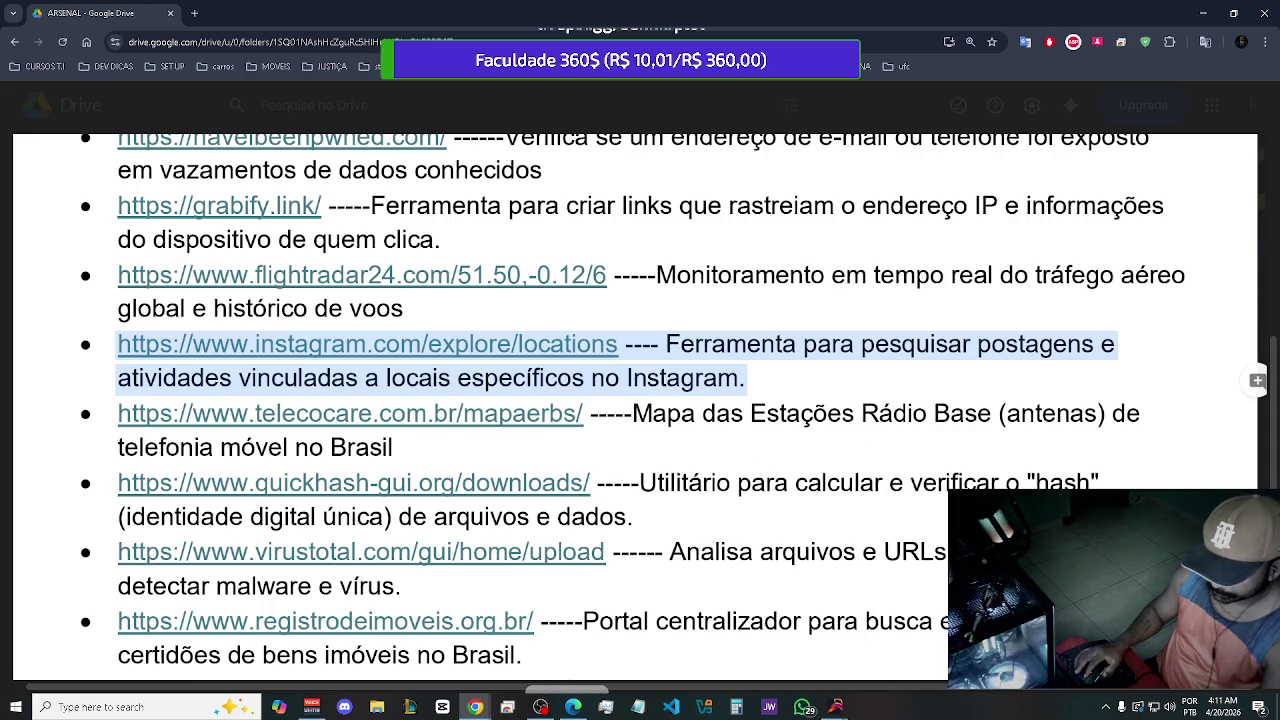
pyautogui.scroll(-1, 635, 400)
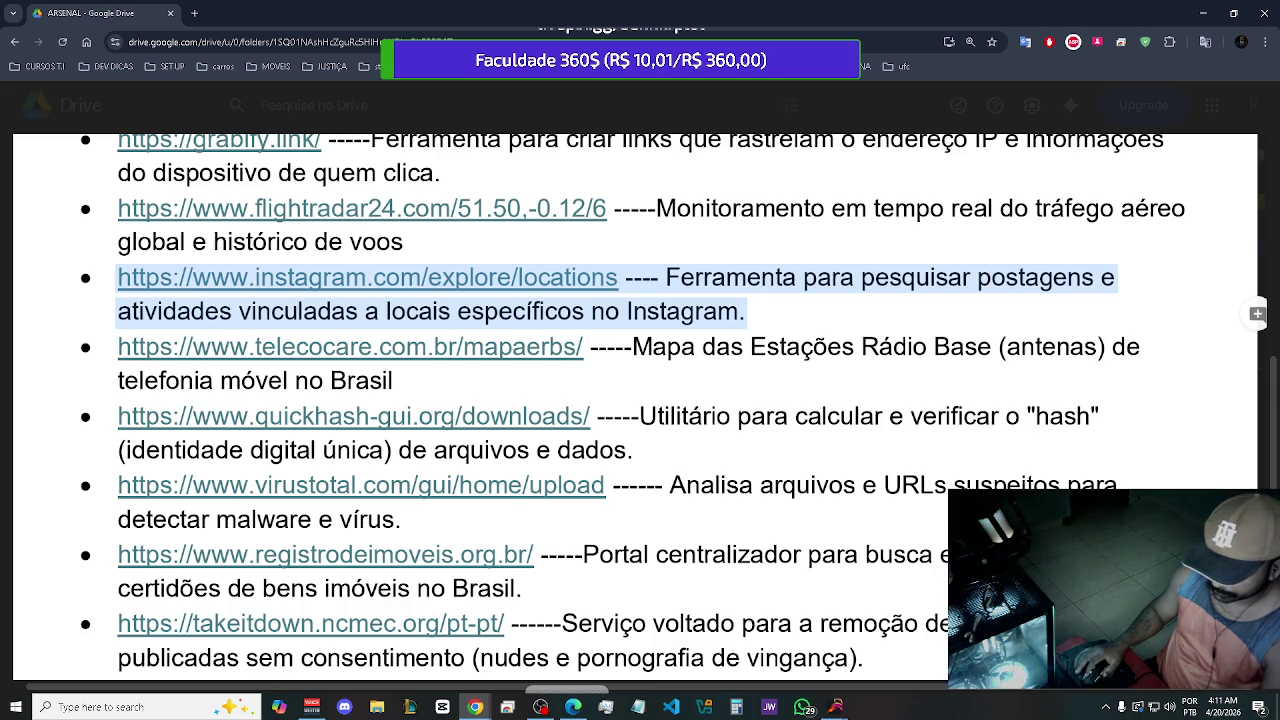
pyautogui.scroll(-2, 635, 400)
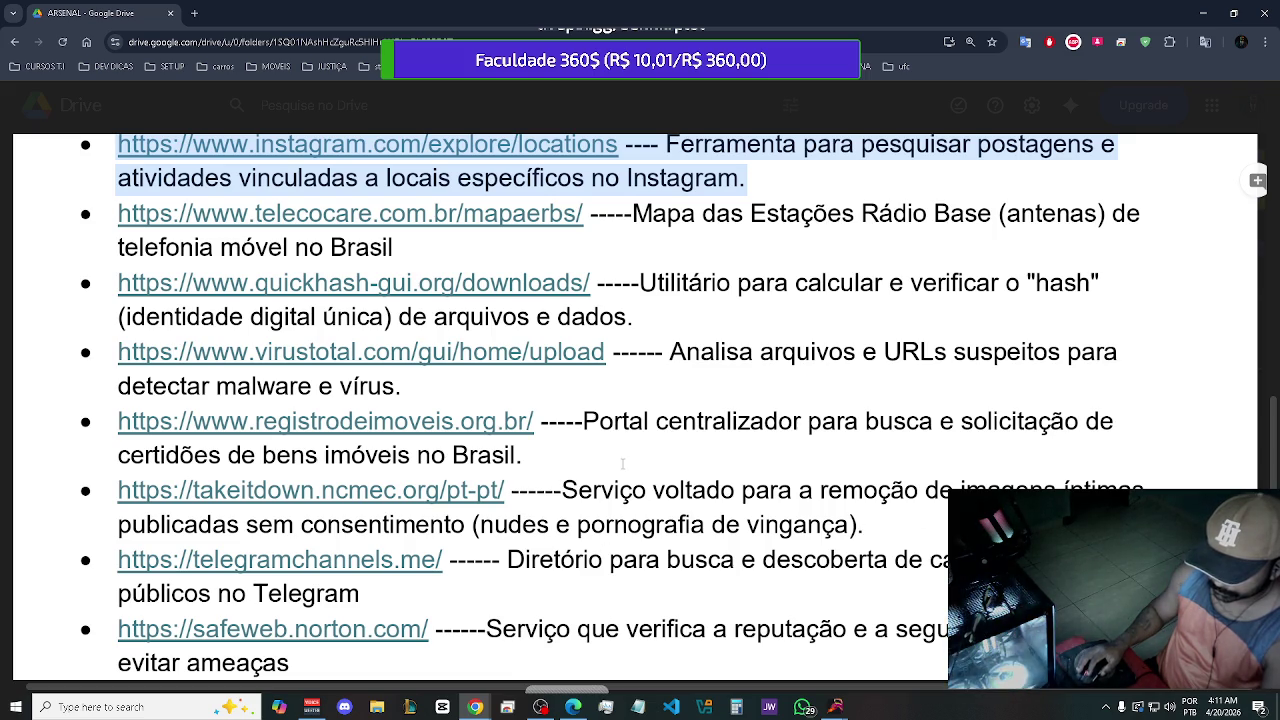
pyautogui.scroll(-1, 722, 432)
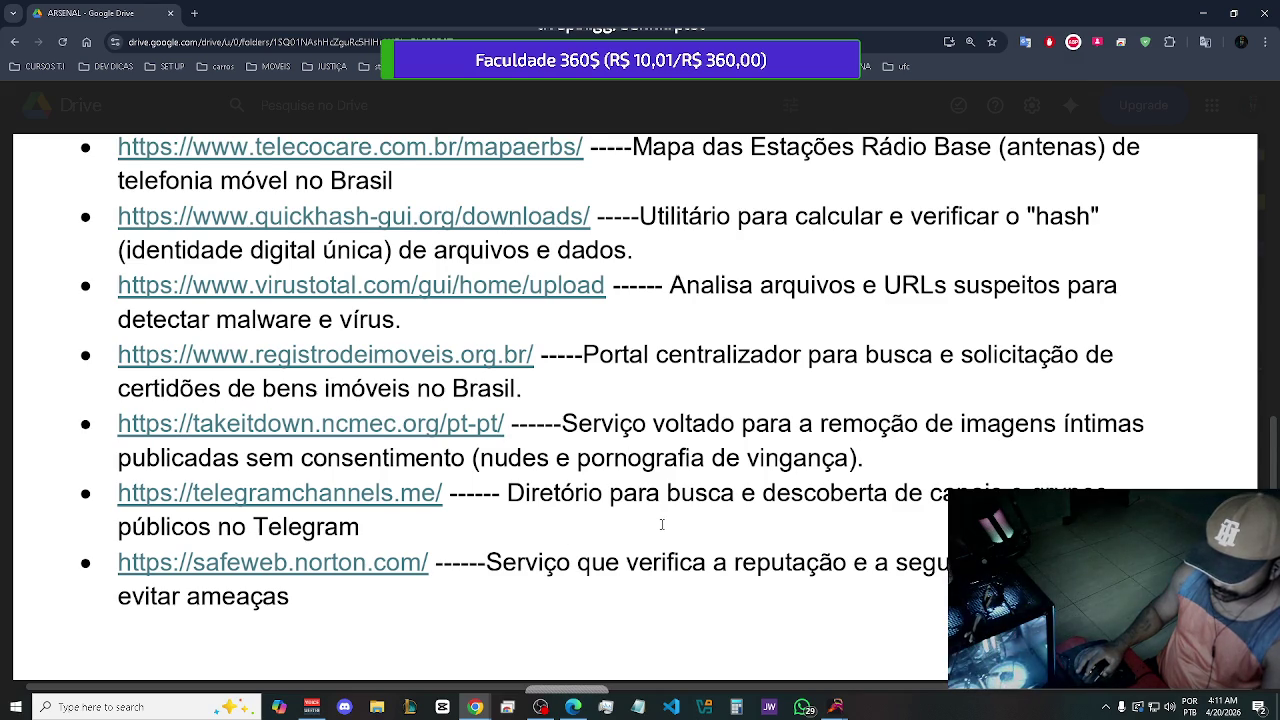
pyautogui.scroll(-1, 661, 524)
pyautogui.scroll(2, 1100, 266)
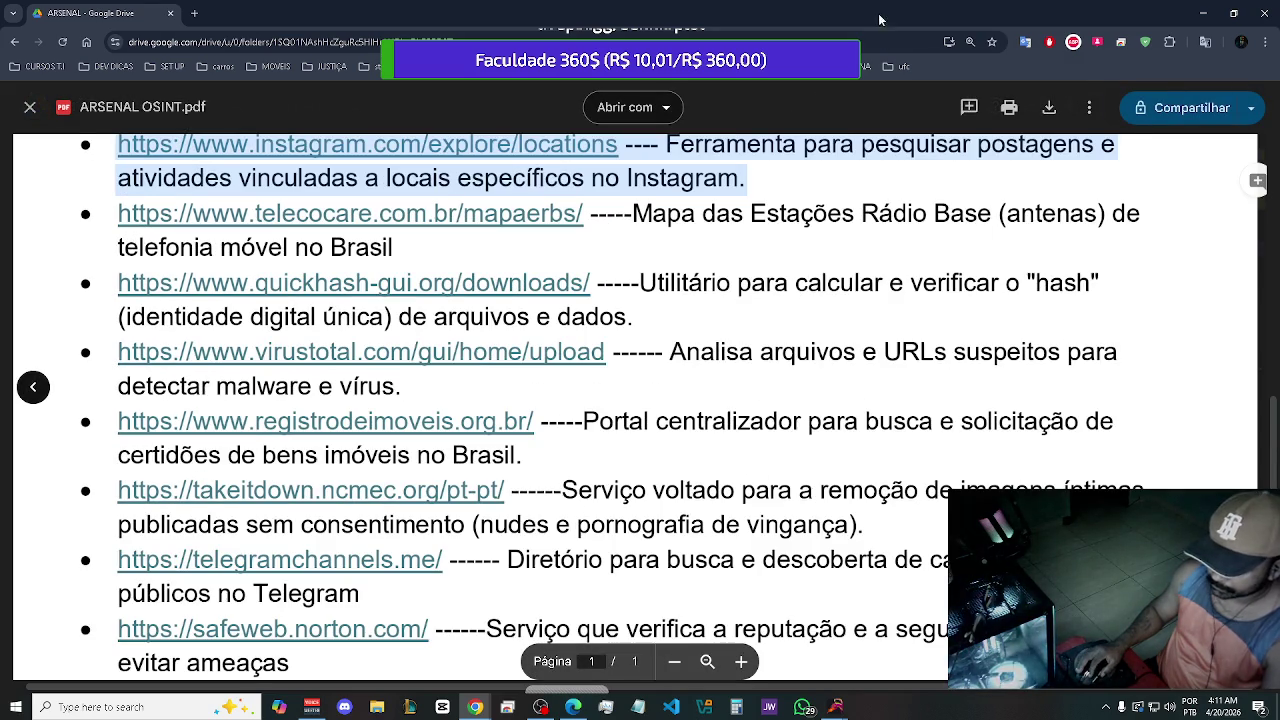
pyautogui.click(31, 108)
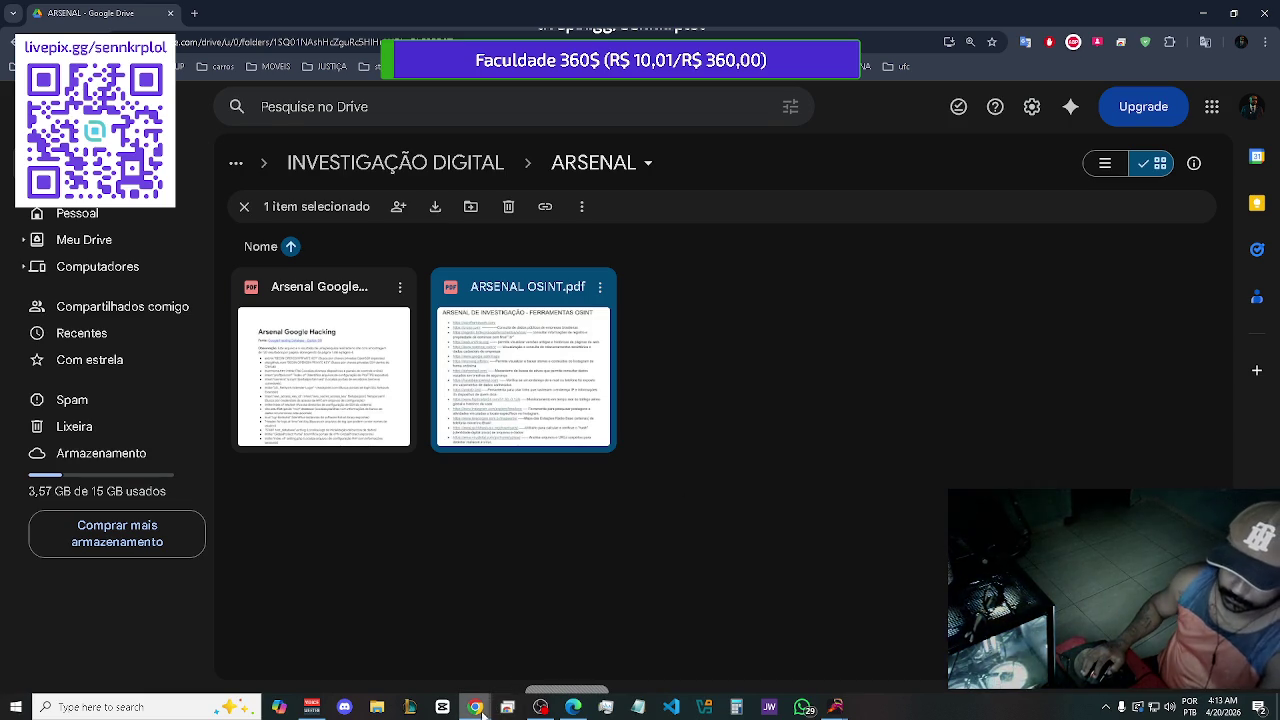
# Open a new empty Chrome tab
pyautogui.moveTo(480, 714)
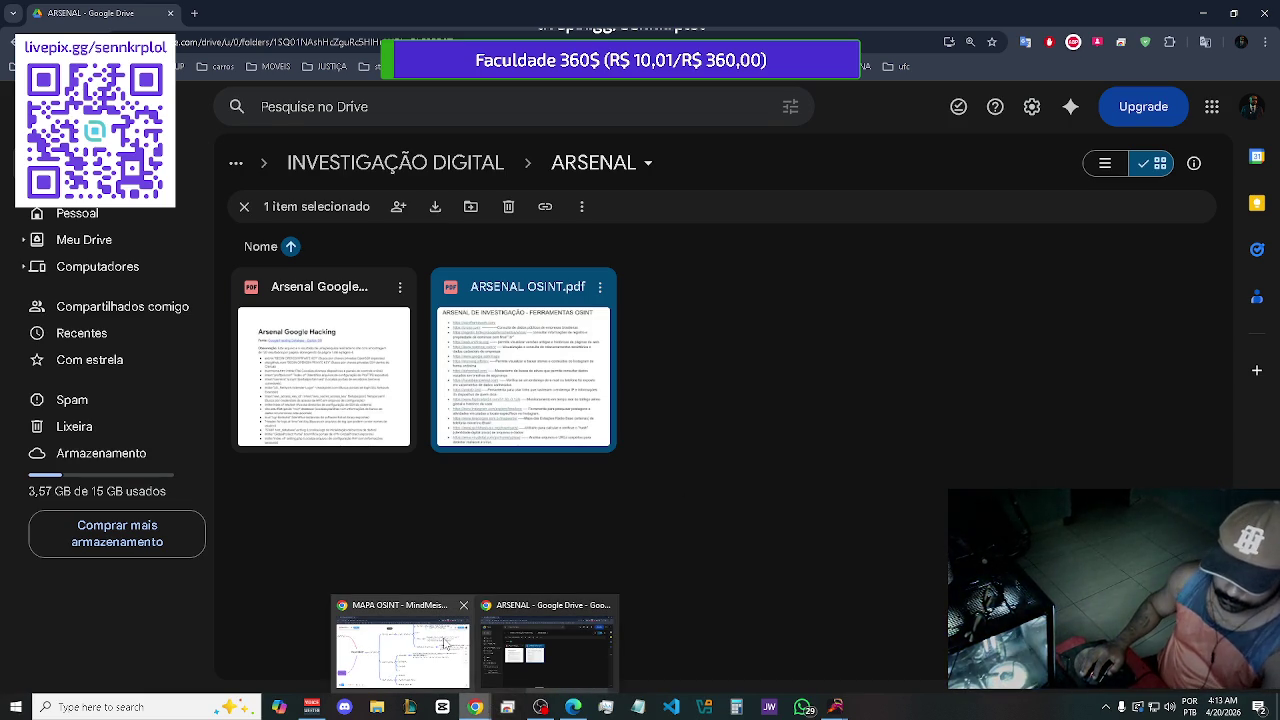
pyautogui.click(194, 13)
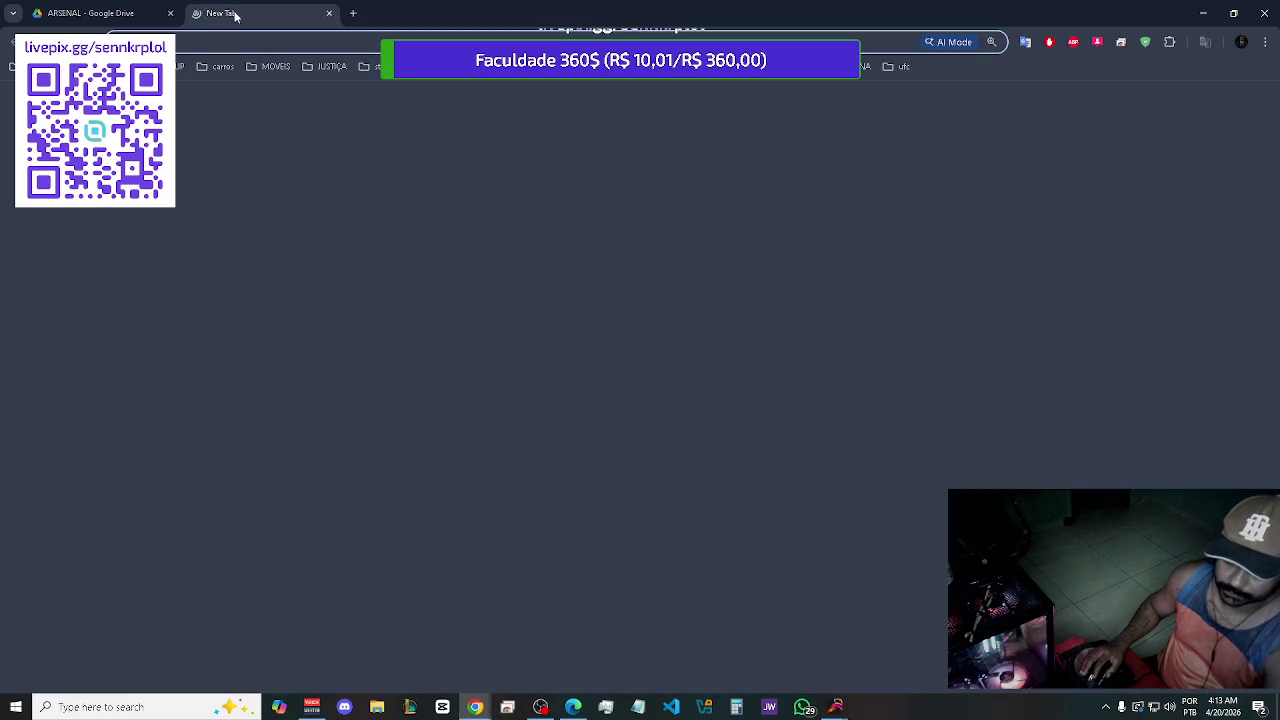
pyautogui.write('streama')
pyautogui.press('Return')
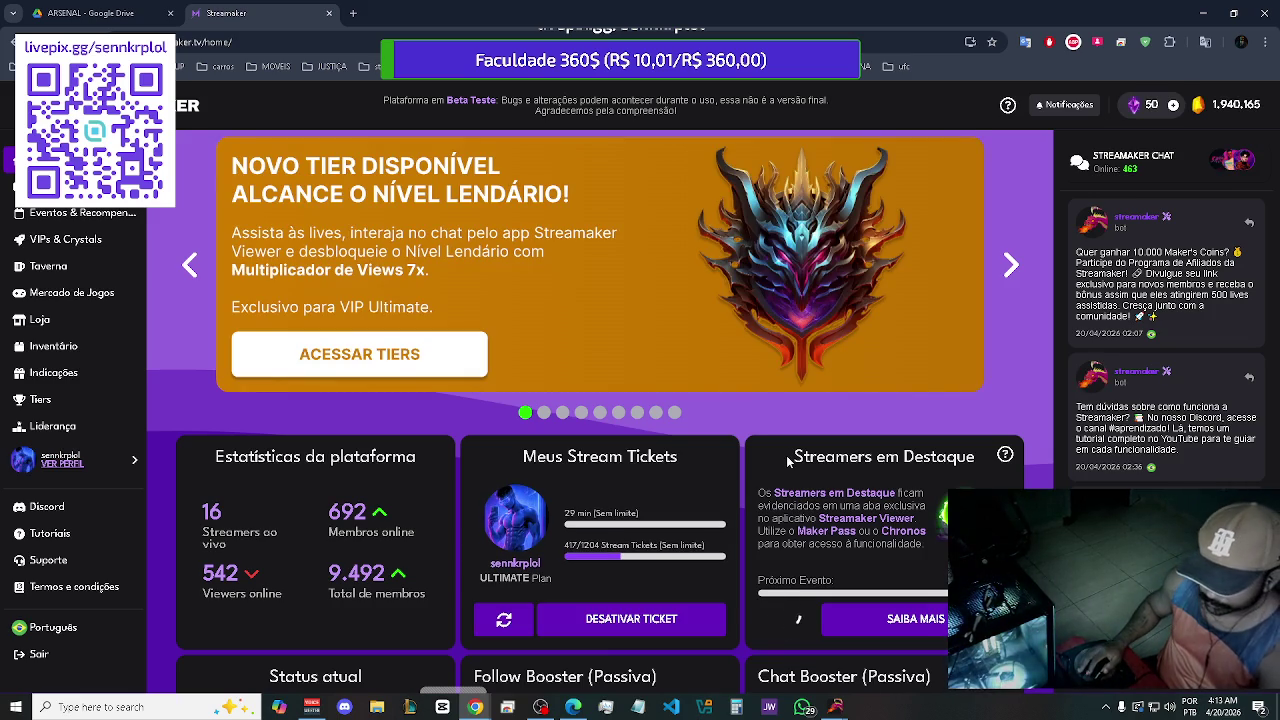
pyautogui.scroll(-6, 719, 412)
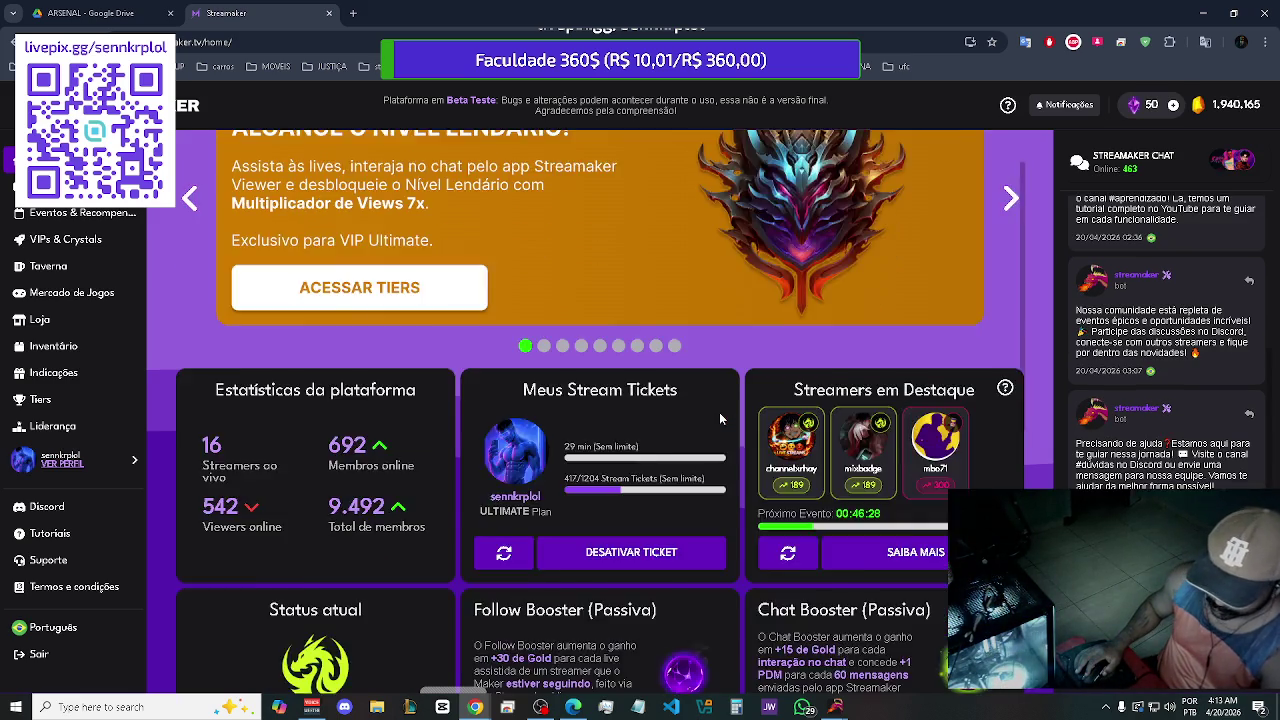
pyautogui.scroll(-1, 750, 408)
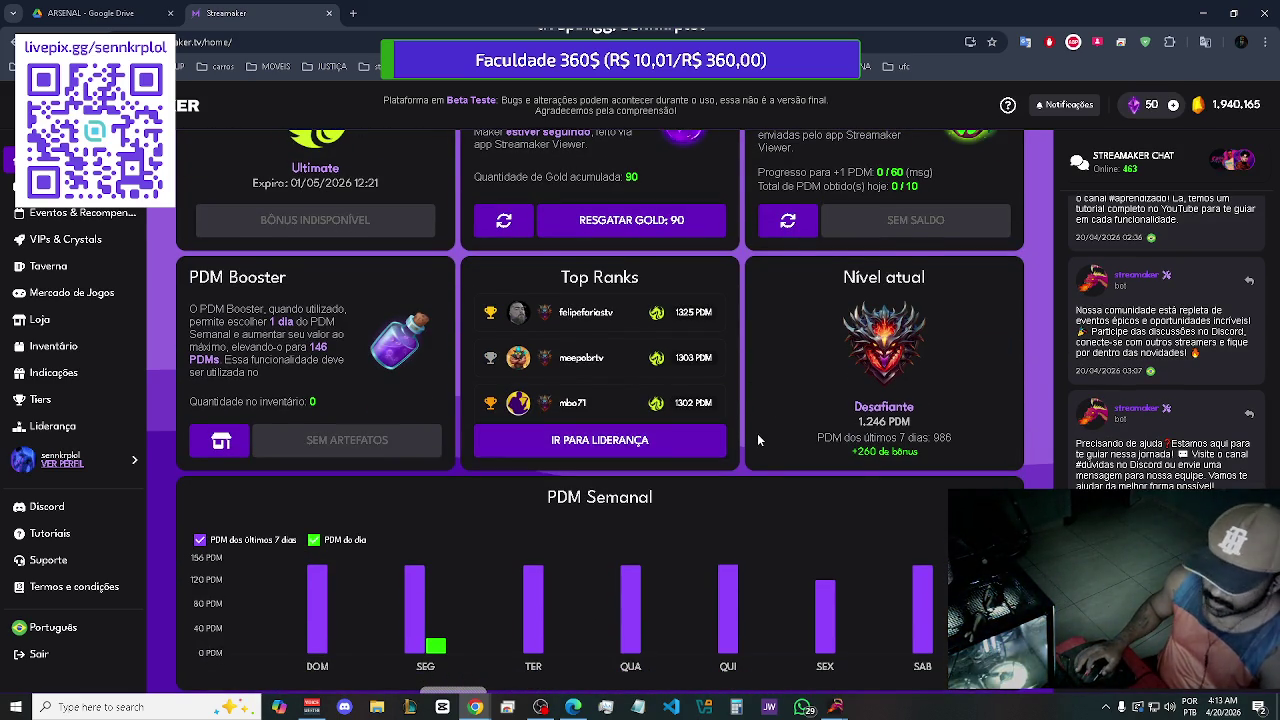
pyautogui.scroll(1, 758, 436)
pyautogui.scroll(3, 760, 440)
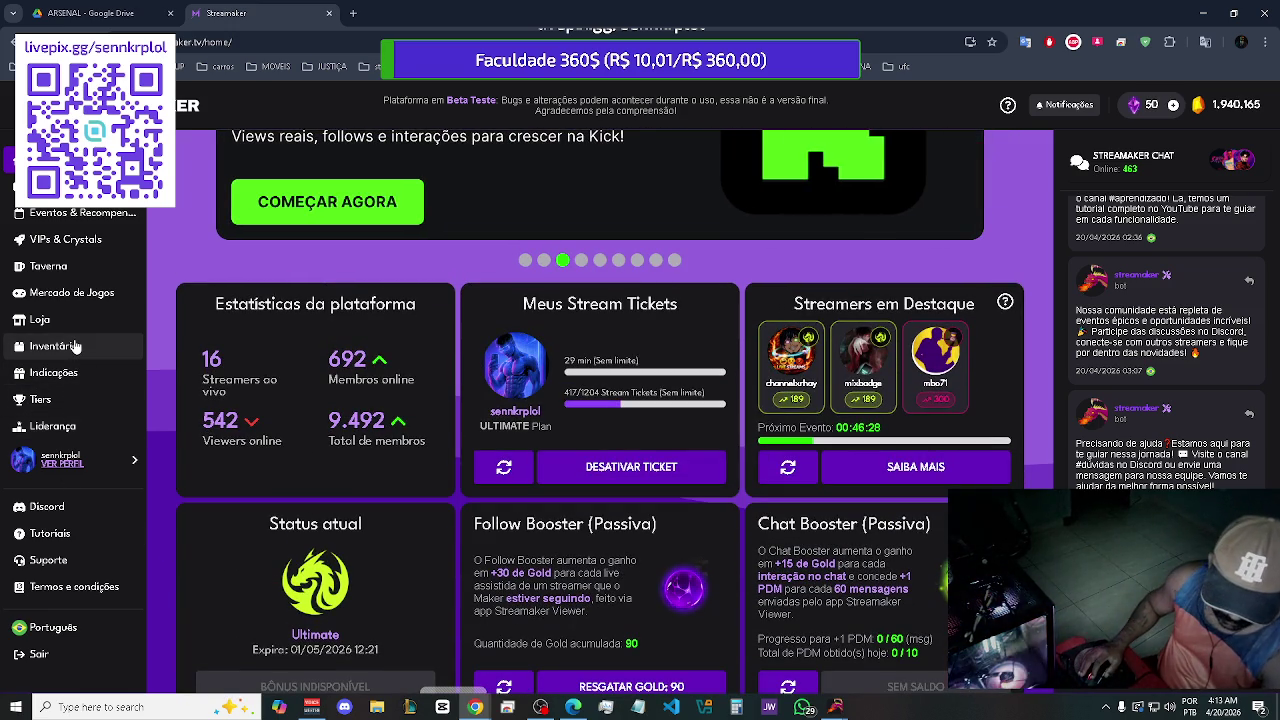
# Buy 2000 Stream Tickets for 400.000 gold in the Loja, then return to the dashboard
pyautogui.click(45, 320)
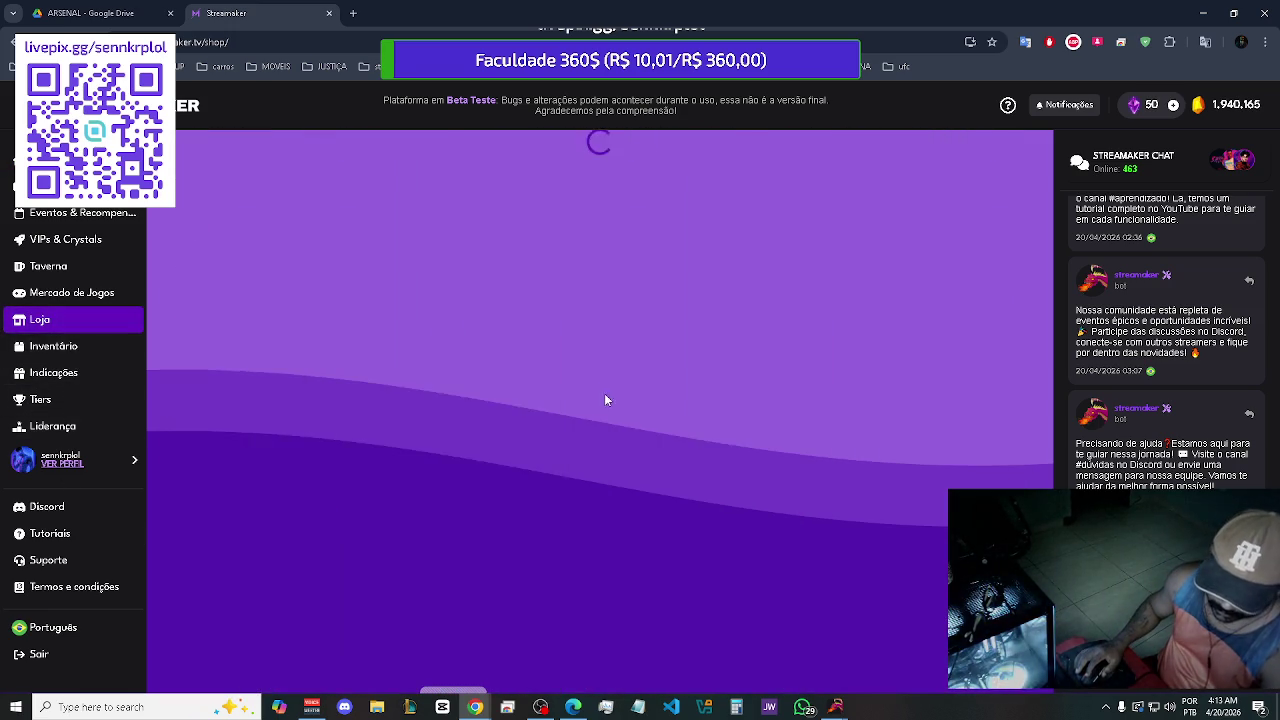
pyautogui.click(400, 463)
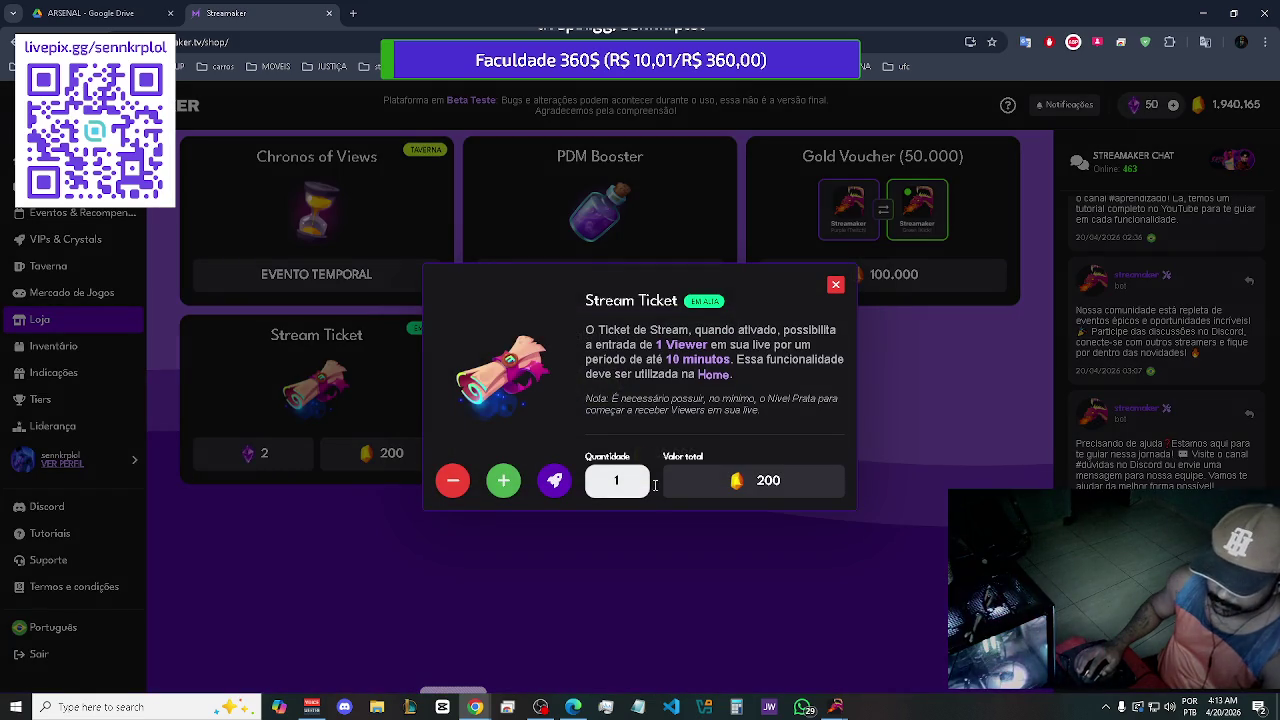
pyautogui.click(617, 480)
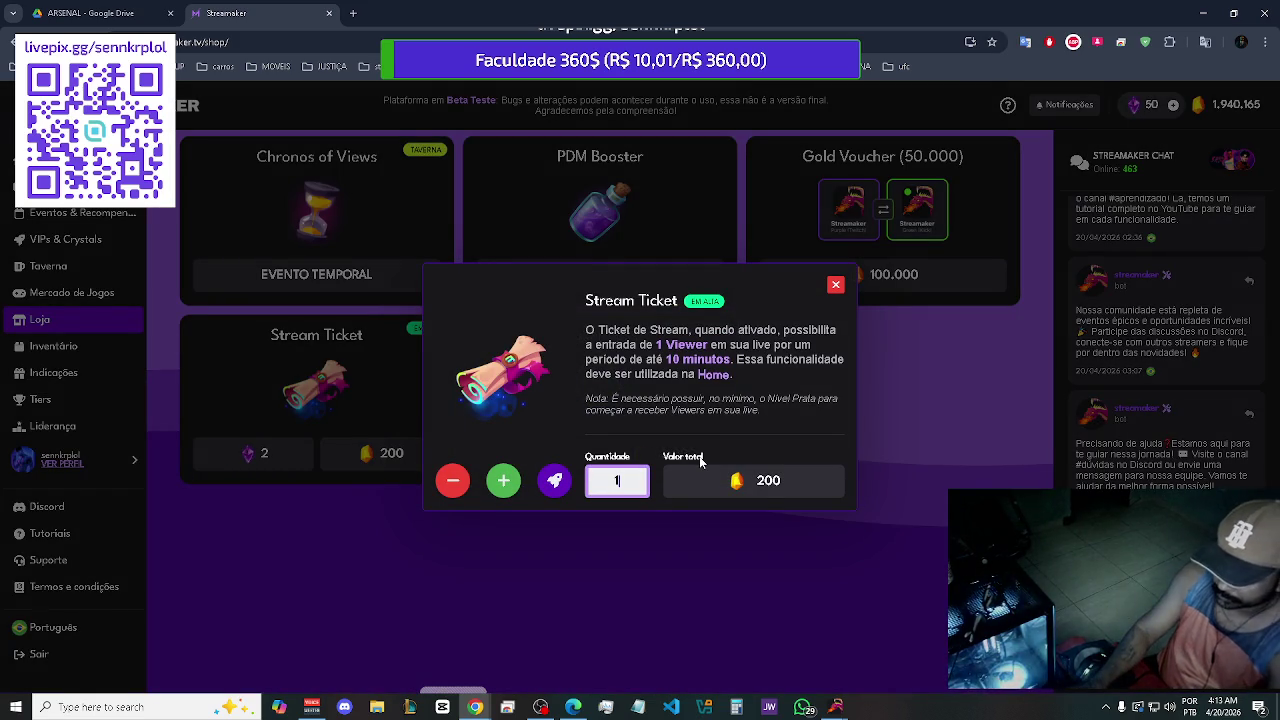
pyautogui.press('BackSpace')
pyautogui.write('2000')
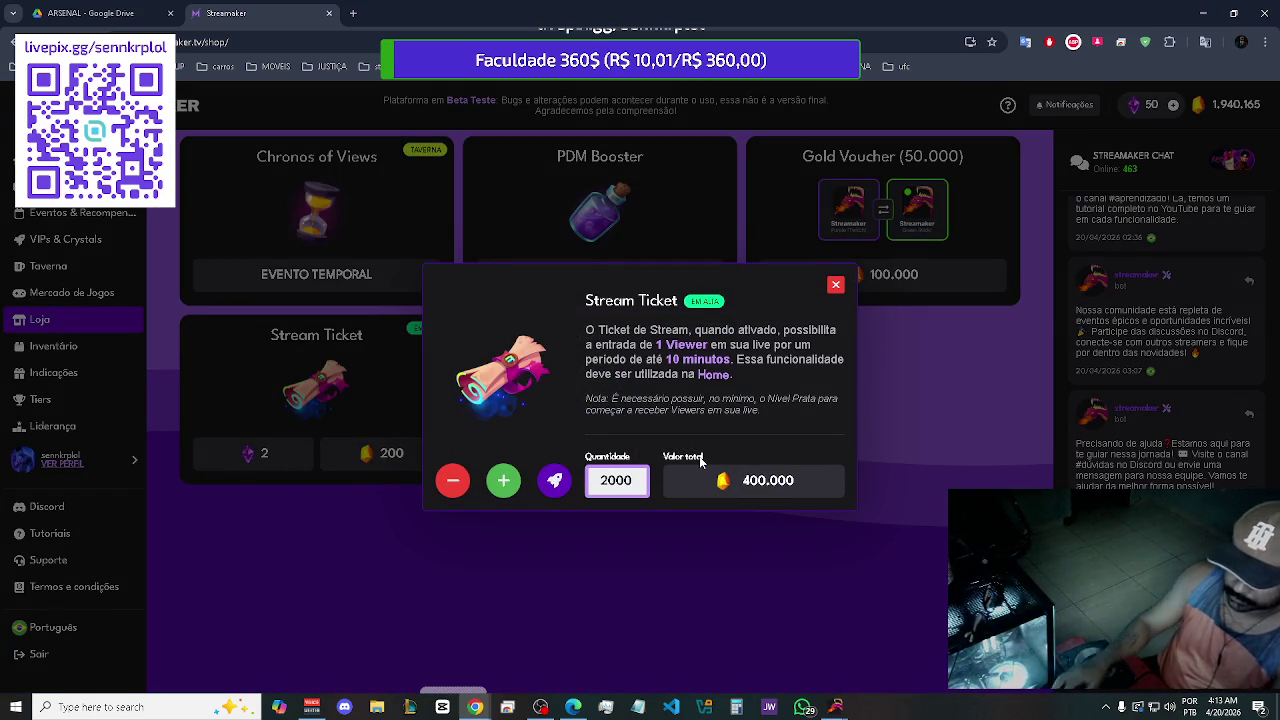
pyautogui.click(779, 478)
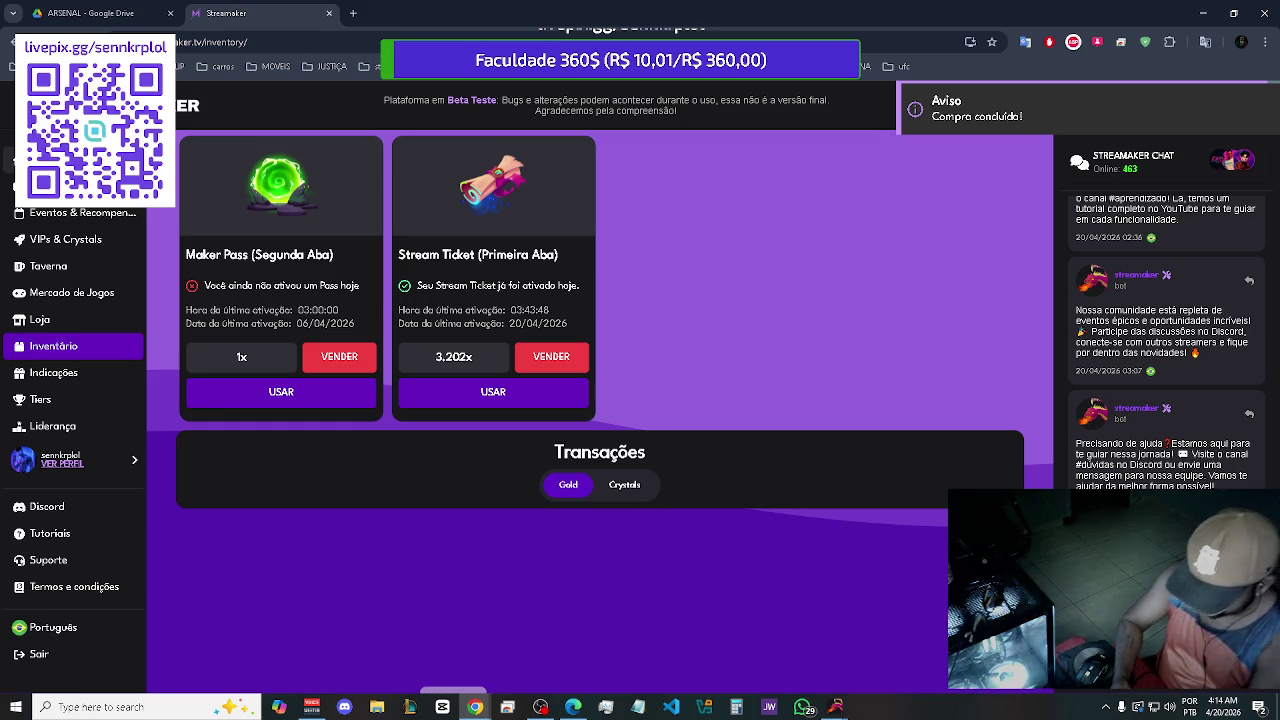
pyautogui.hotkey('alt', 'Left')
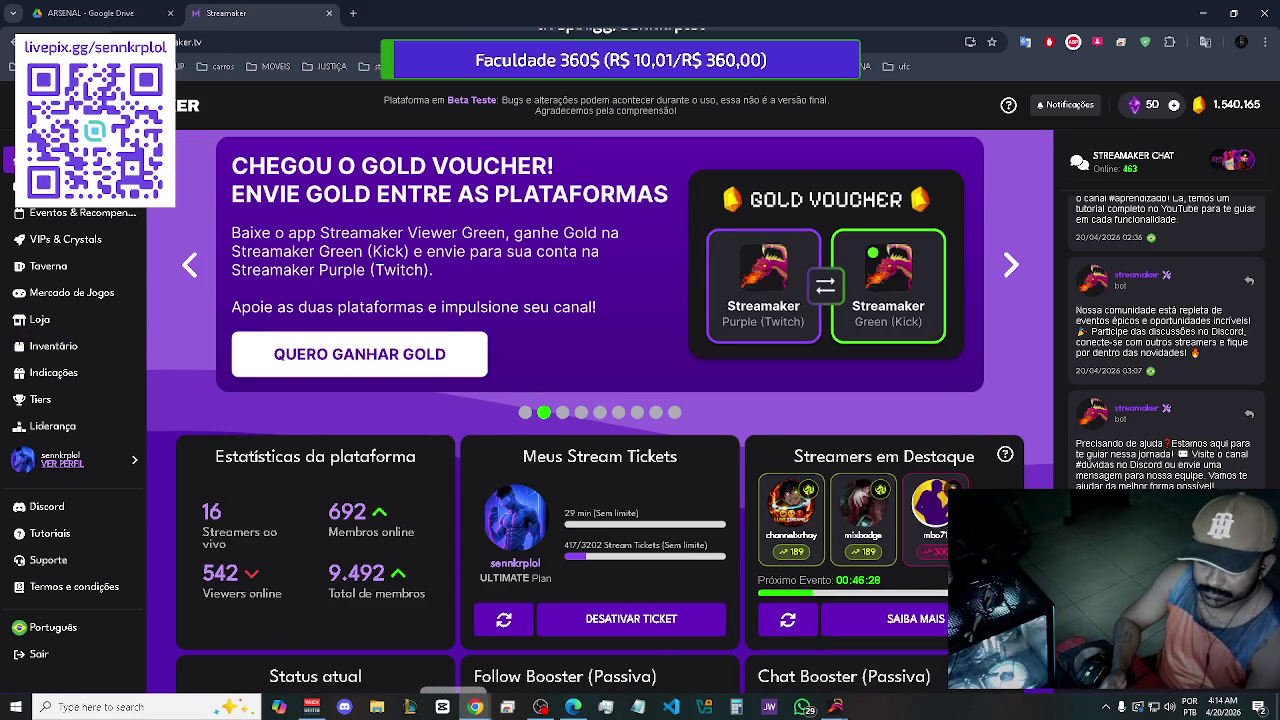
# Switch to the MAPA OSINT mind map, then back to the Streamaker dashboard
pyautogui.hotkey('alt', 'Tab')
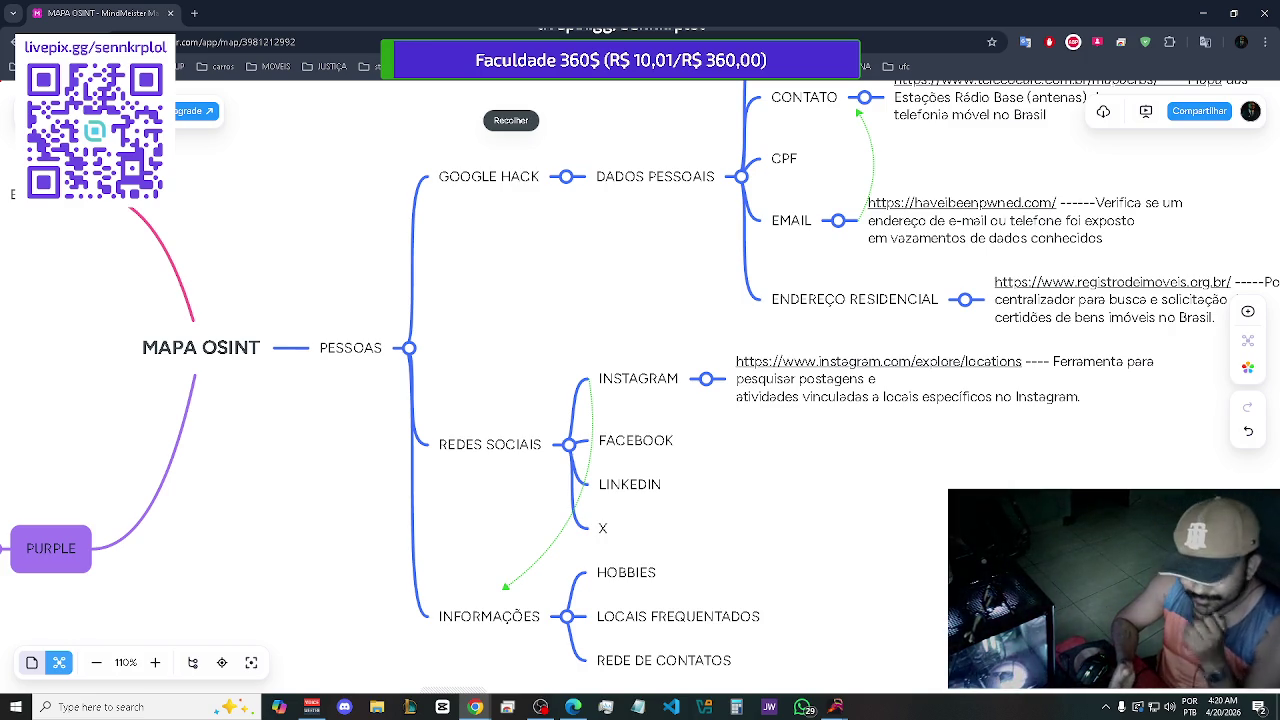
pyautogui.hotkey('alt', 'Tab')
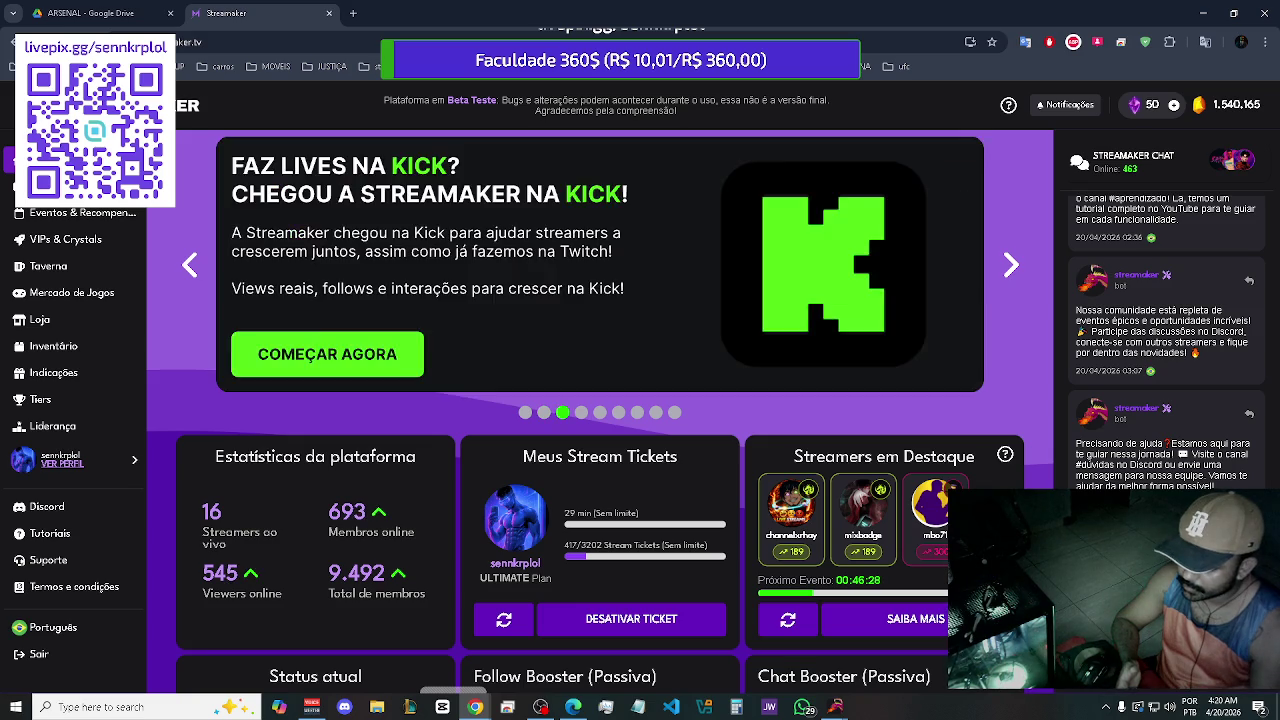
# Bring the Streamaker dashboard forward, then return to the MAPA OSINT mind map
pyautogui.hotkey('alt', 'Tab')
pyautogui.hotkey('alt', 'Tab')
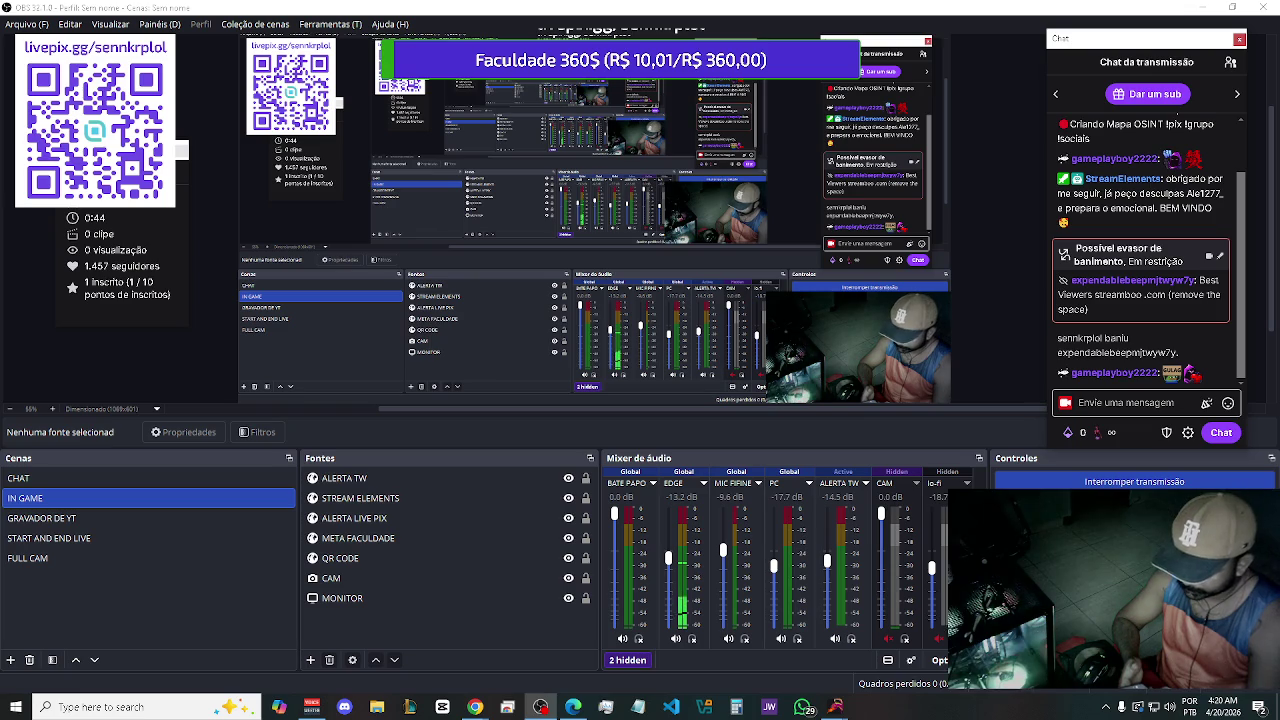
pyautogui.hotkey('alt', 'Tab')
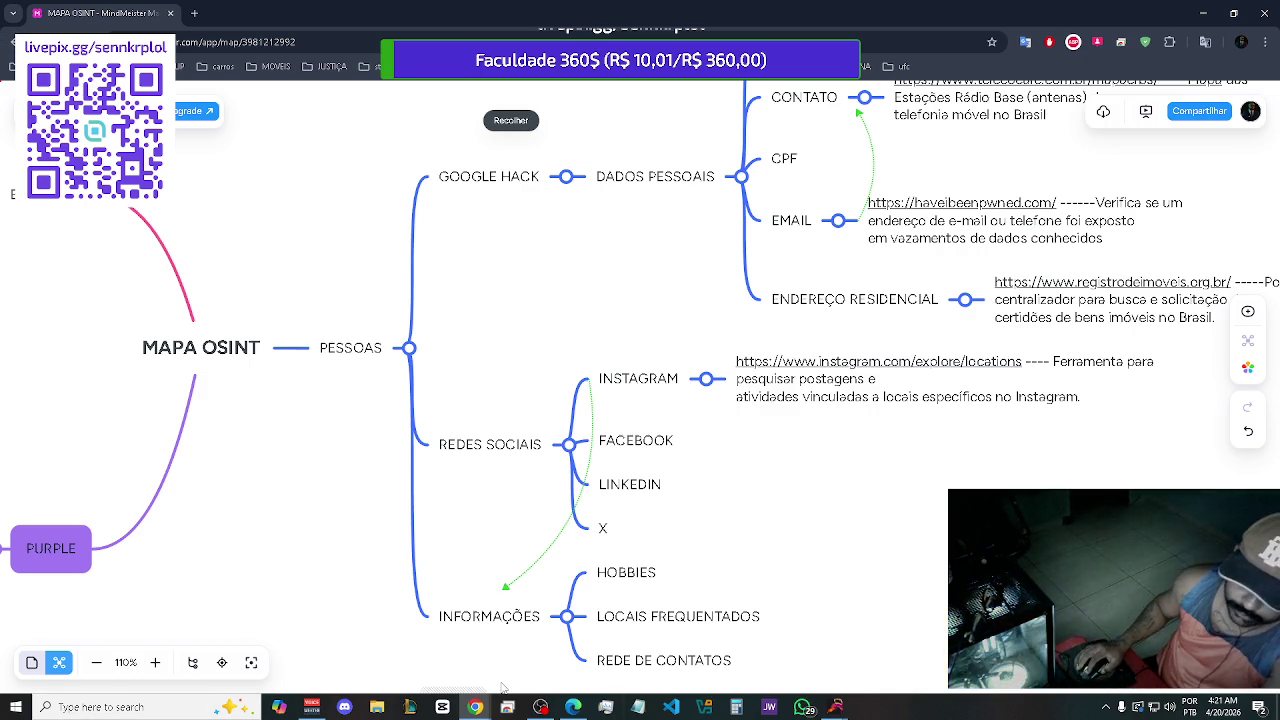
# Bring the YouTube music video window to the front from the taskbar
pyautogui.click(571, 706)
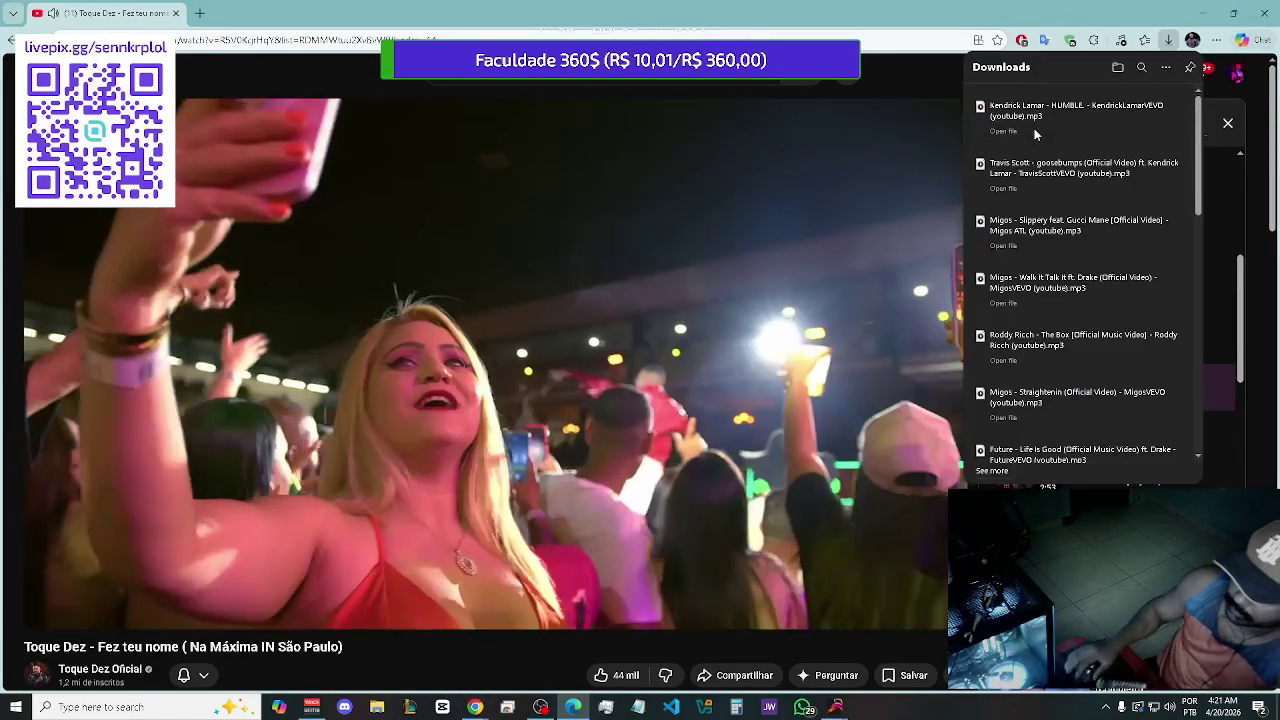
pyautogui.scroll(-1, 1096, 278)
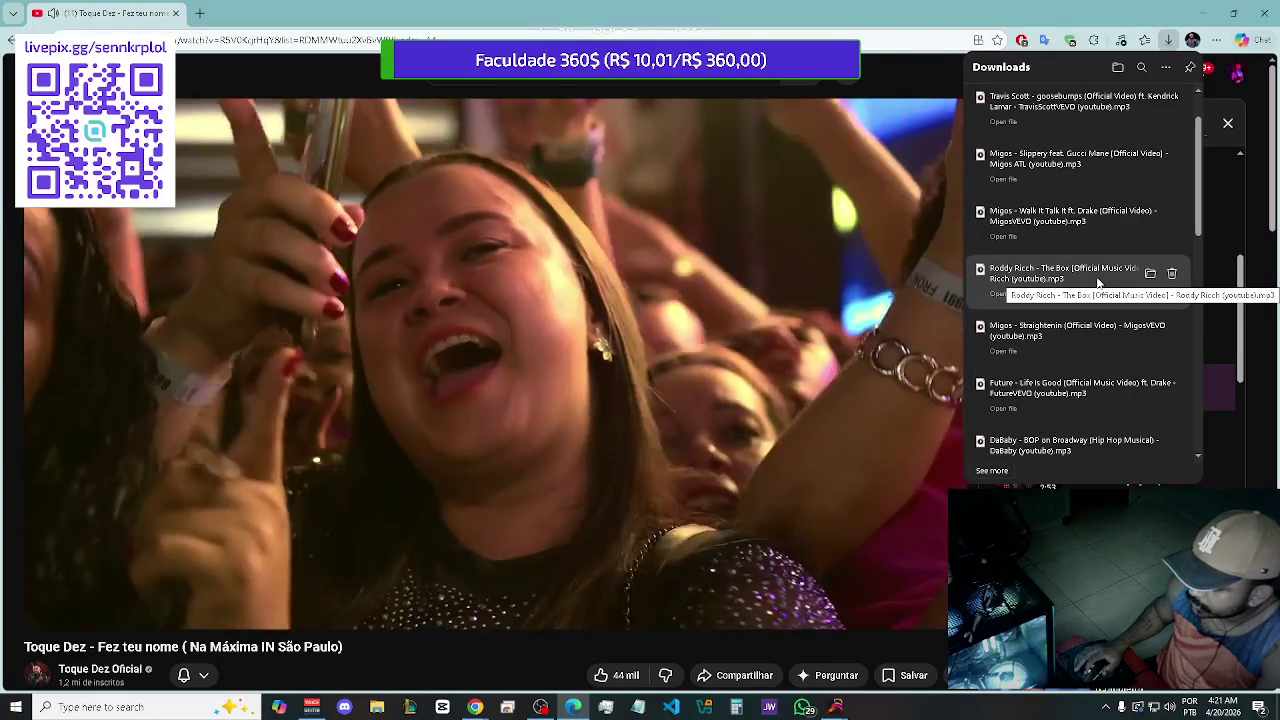
pyautogui.scroll(-1, 1096, 278)
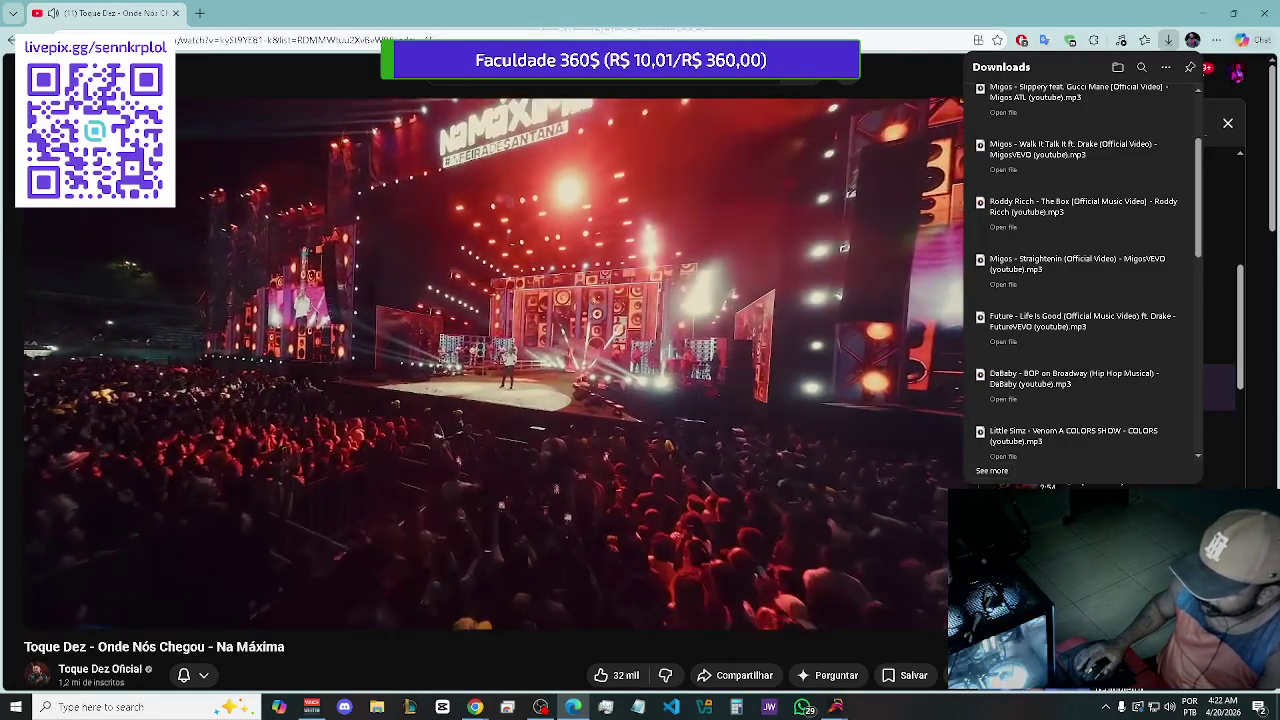
pyautogui.scroll(-2, 1049, 369)
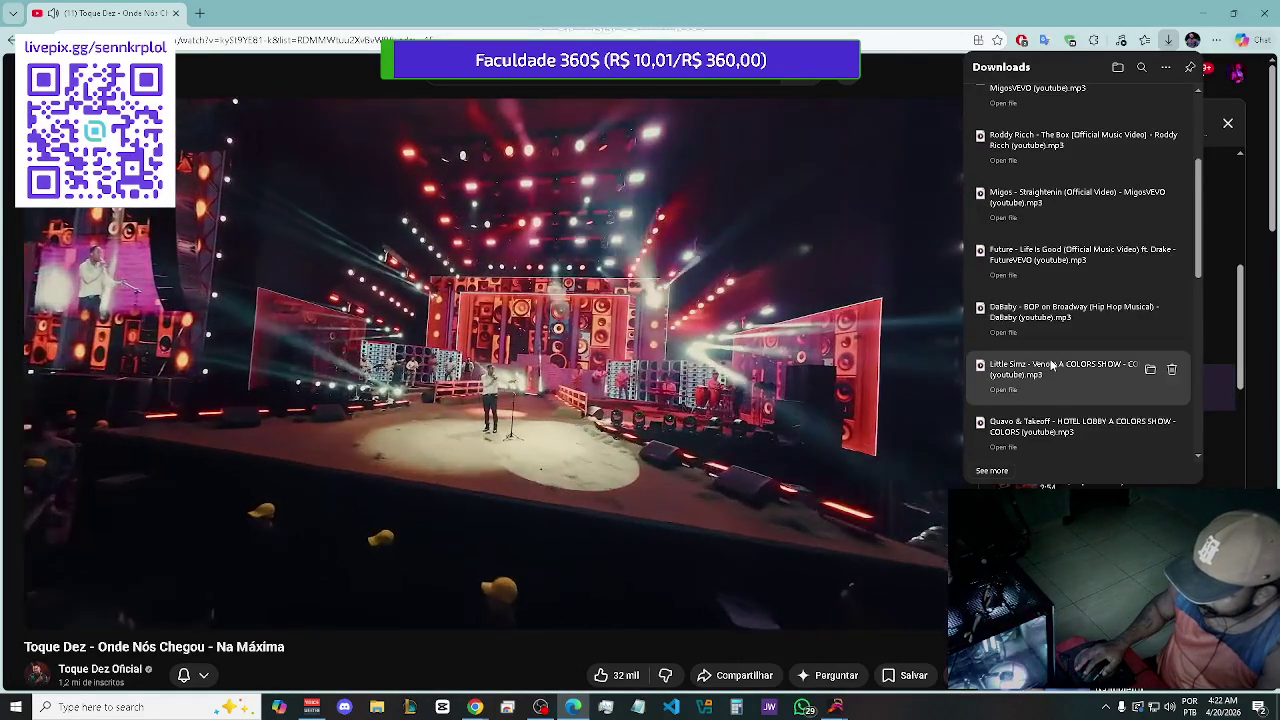
pyautogui.scroll(-1, 1060, 365)
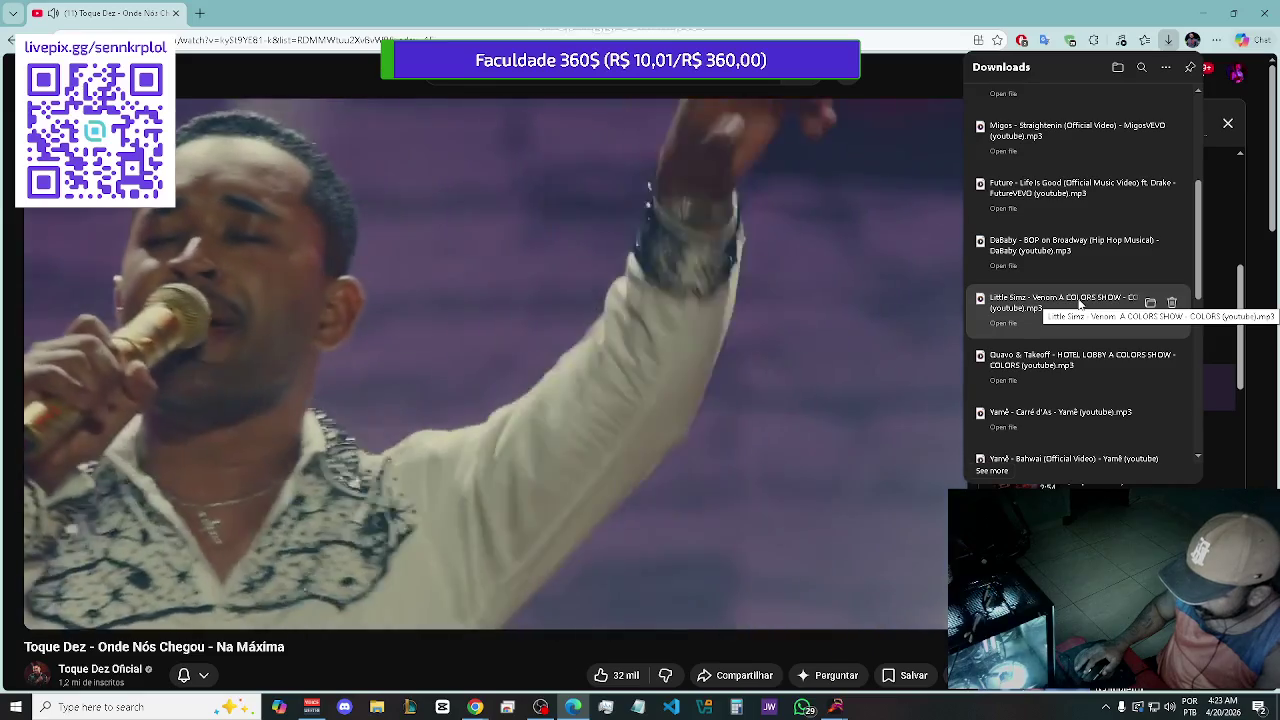
pyautogui.scroll(-2, 1079, 304)
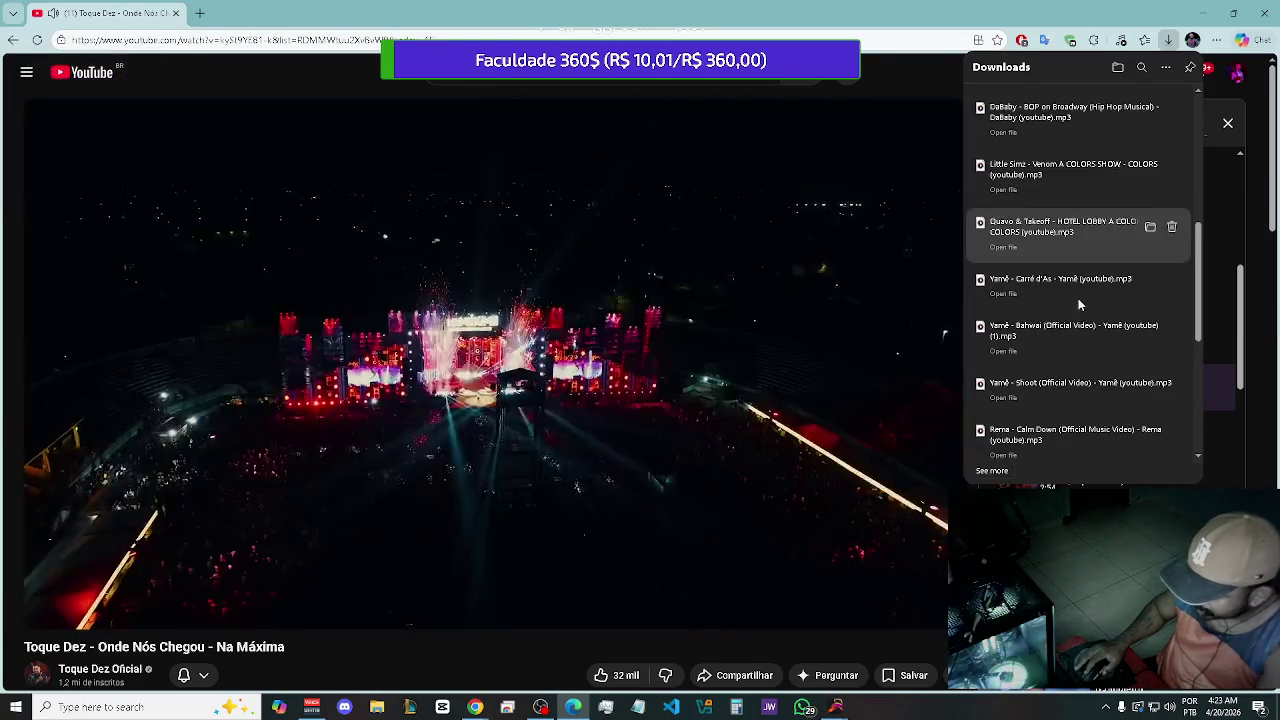
pyautogui.scroll(-1, 1079, 304)
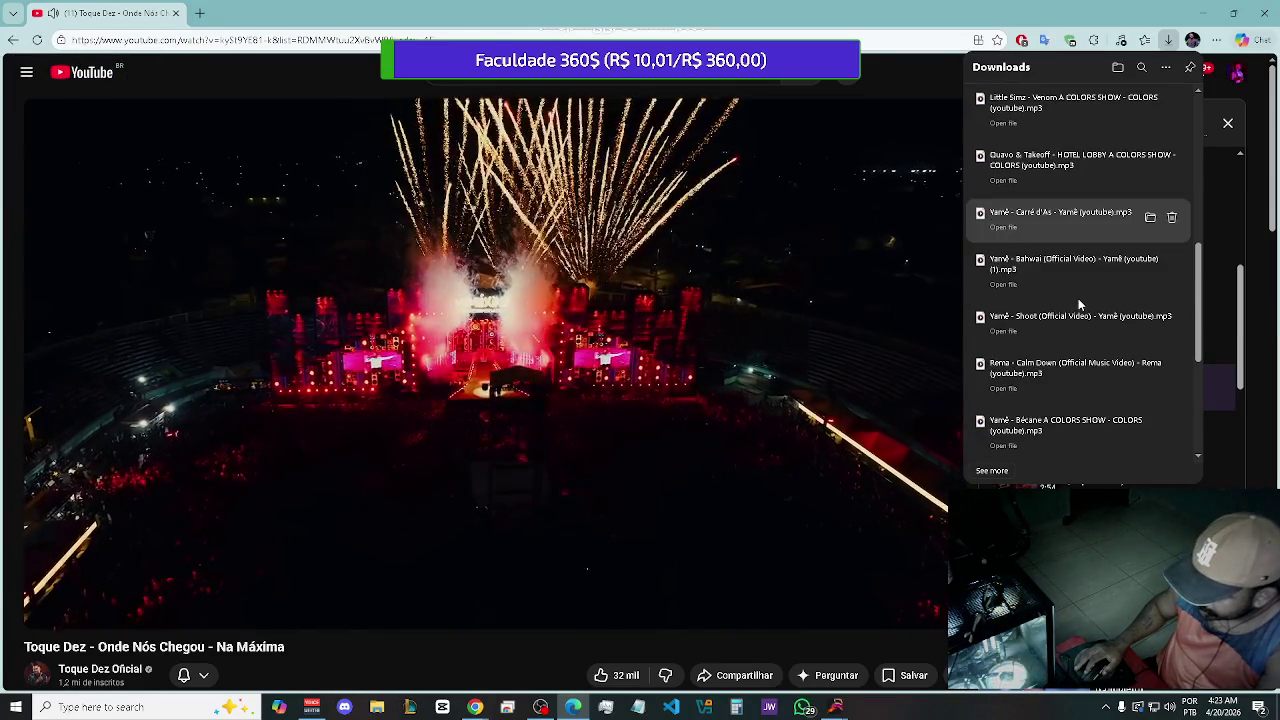
pyautogui.scroll(-1, 1079, 304)
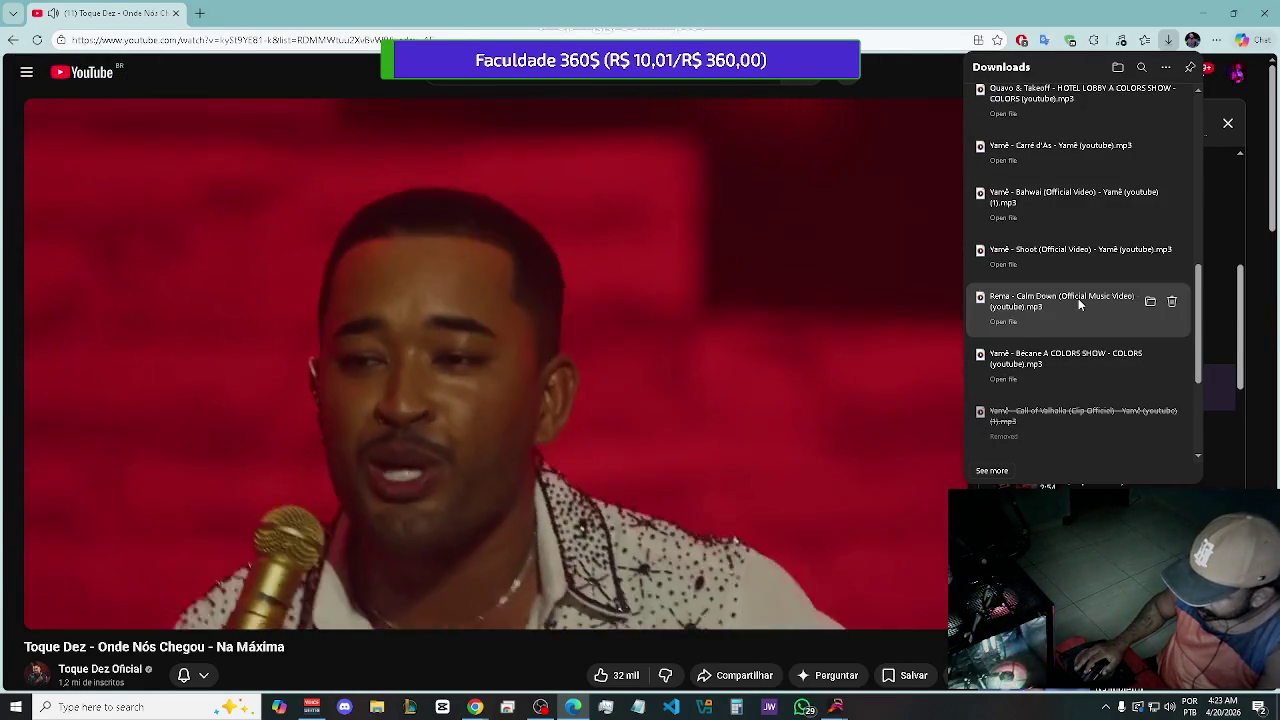
pyautogui.scroll(-1, 1079, 300)
pyautogui.scroll(-1, 1078, 304)
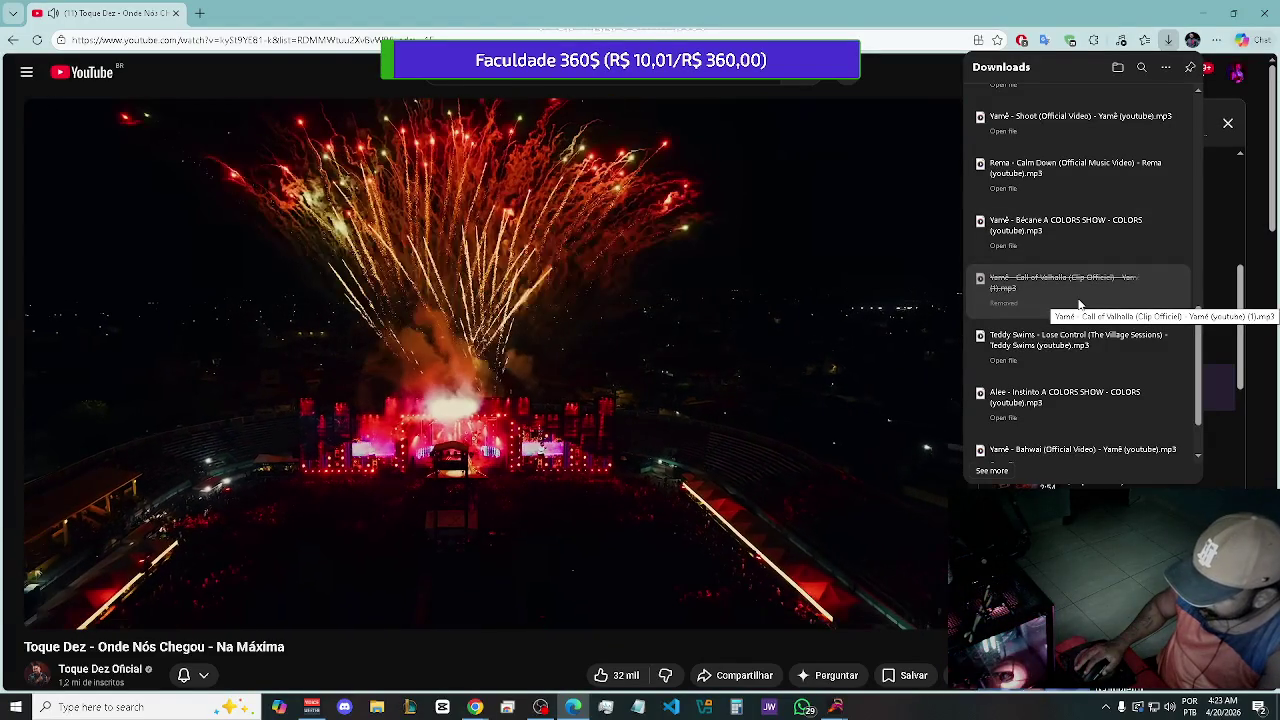
pyautogui.scroll(-1, 1078, 304)
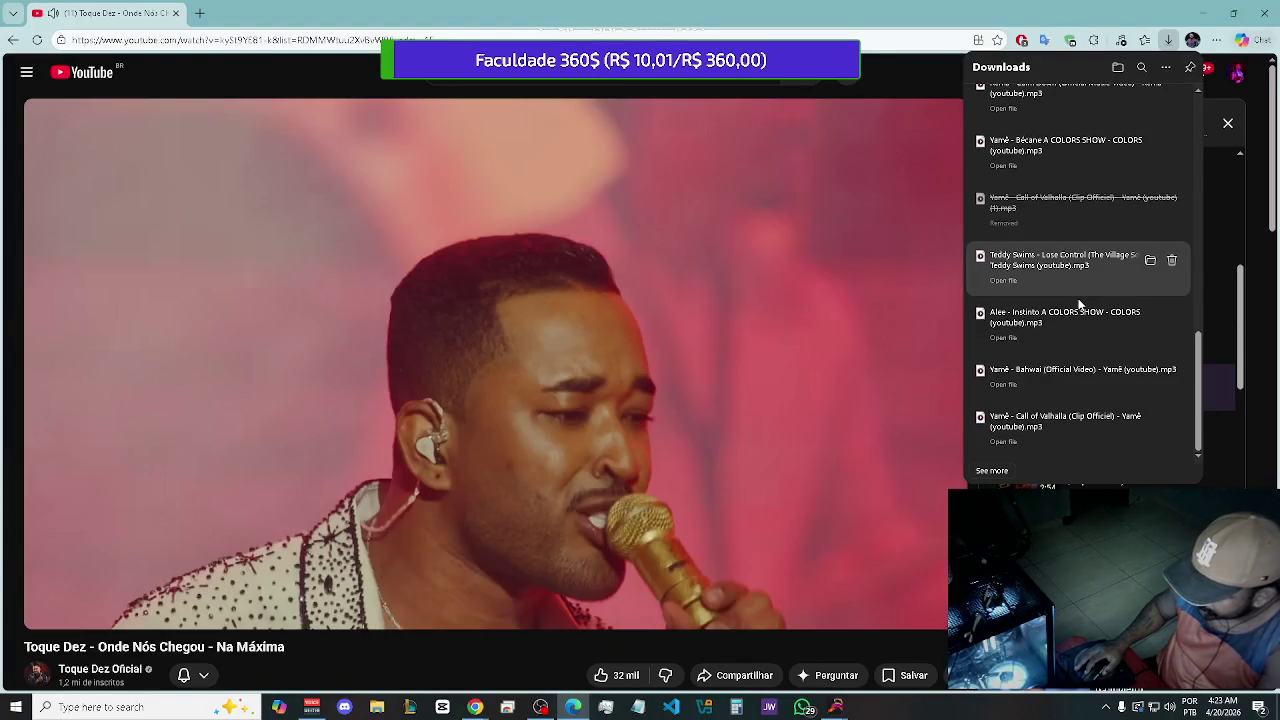
pyautogui.scroll(-1, 1078, 304)
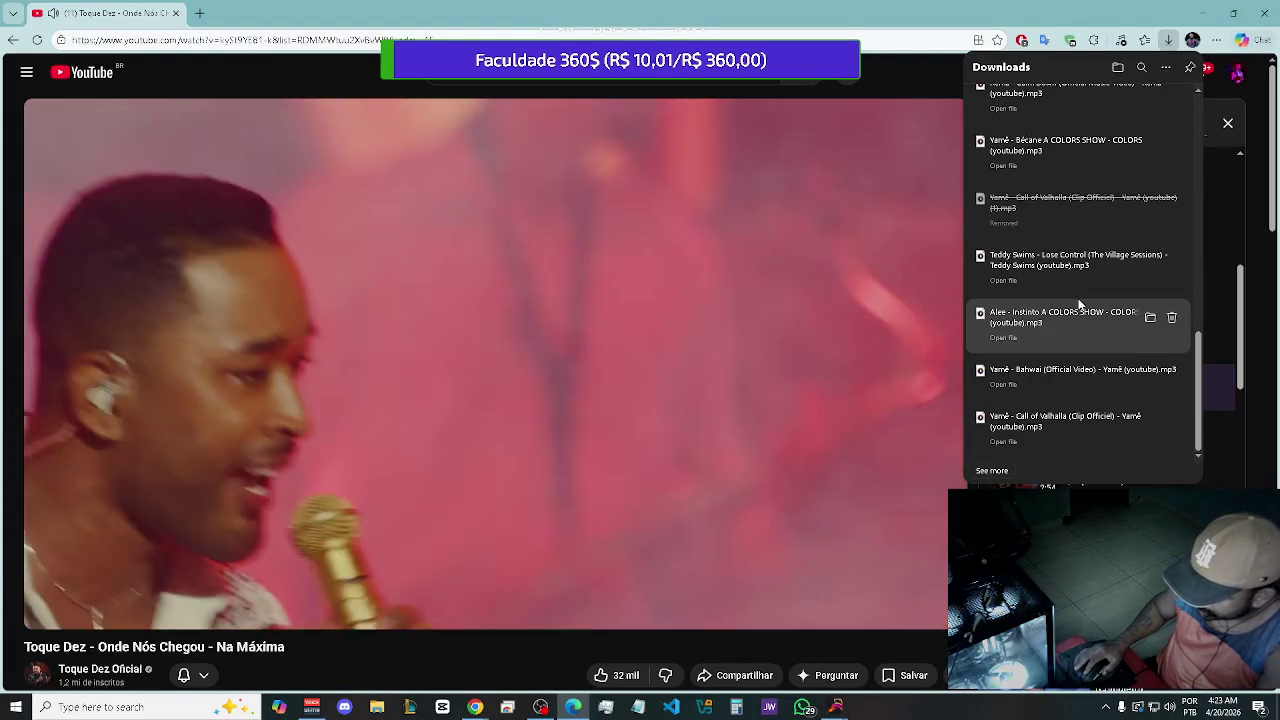
pyautogui.scroll(5, 1079, 305)
pyautogui.scroll(3, 1079, 305)
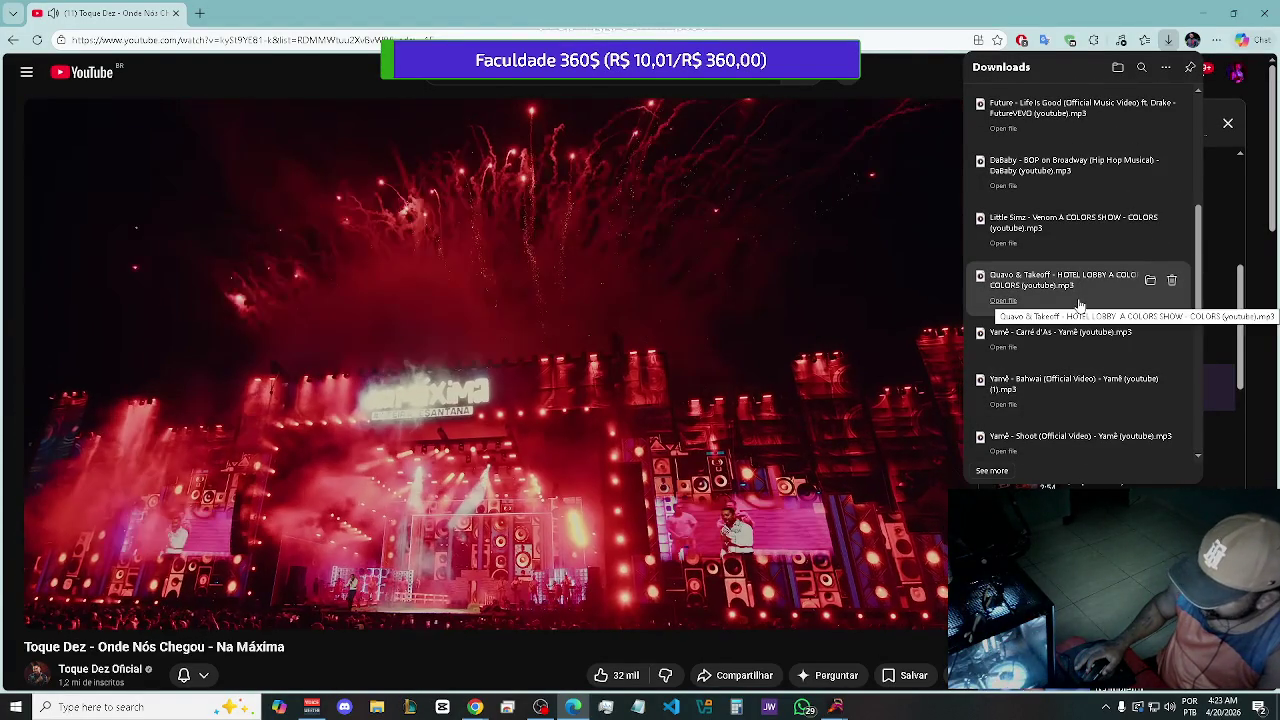
pyautogui.scroll(5, 1079, 305)
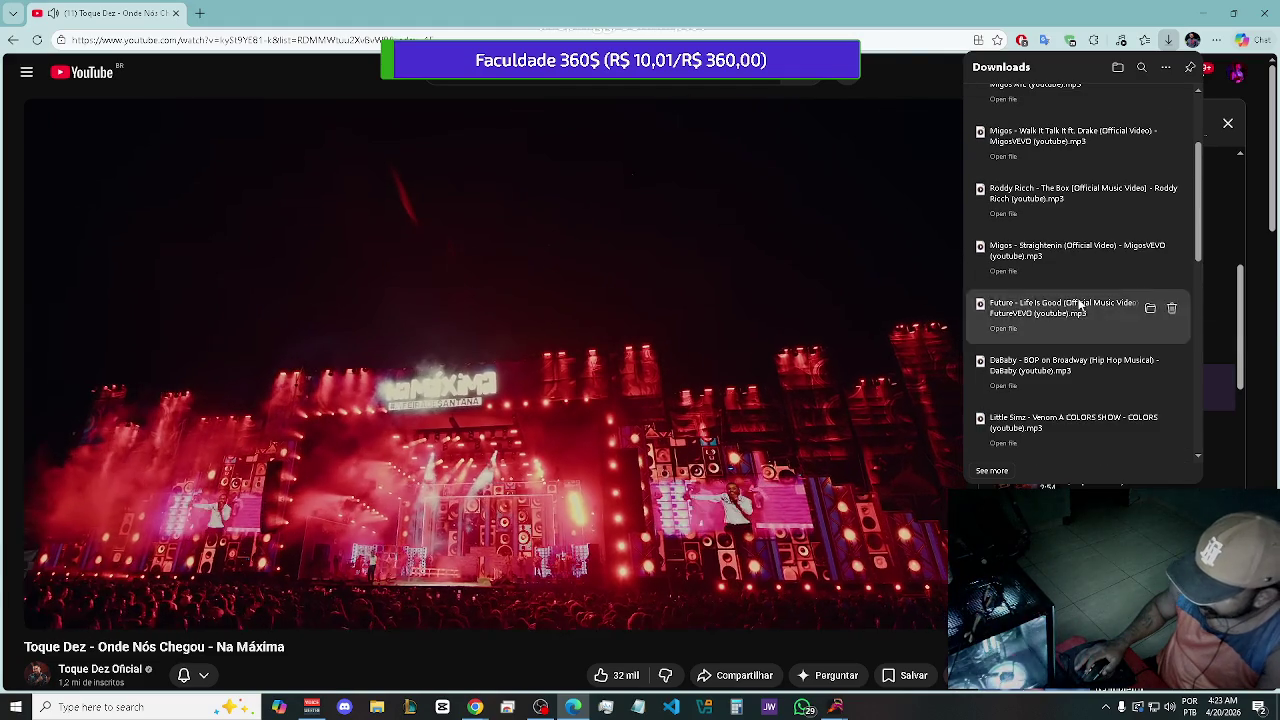
pyautogui.scroll(2, 1079, 305)
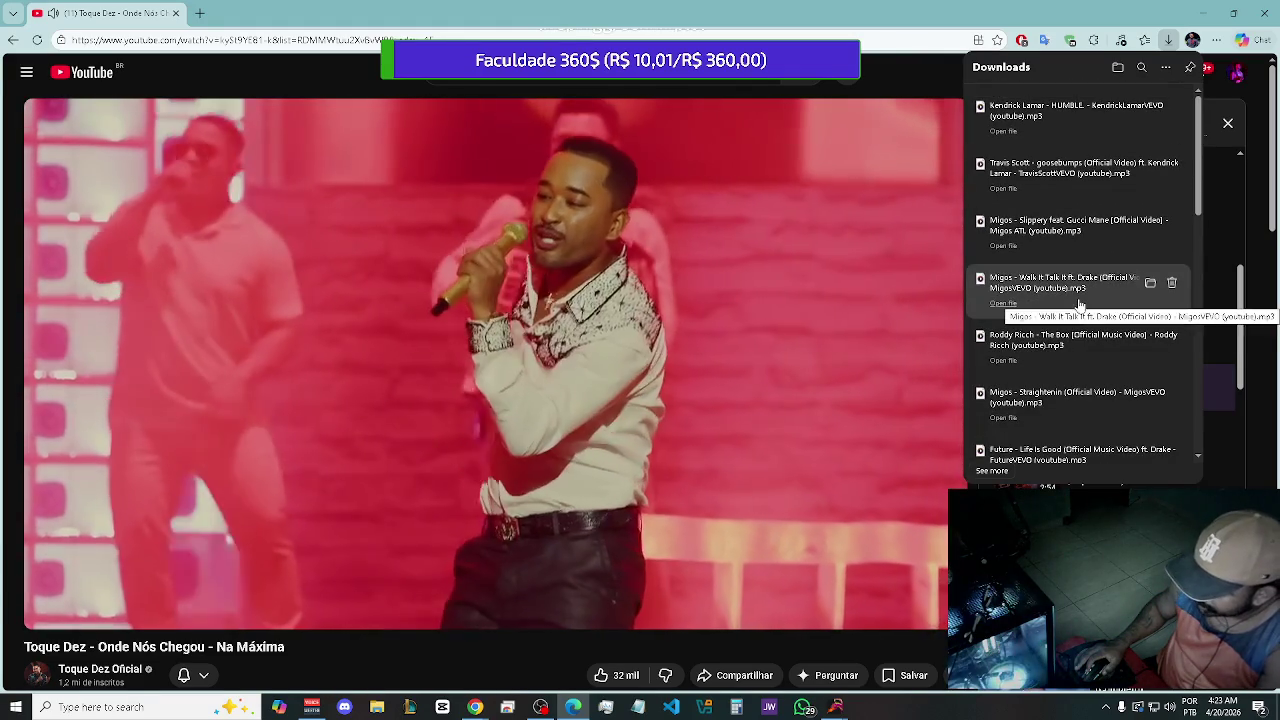
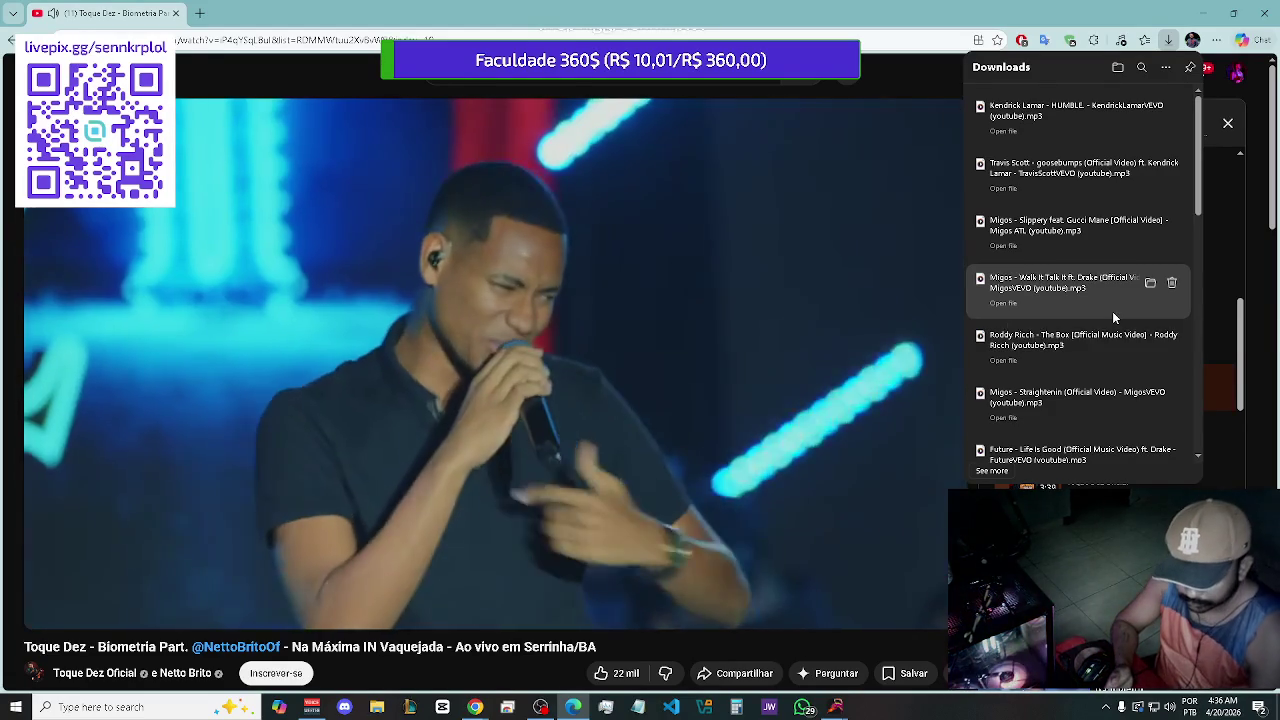
# Switch away from the YouTube music video and bring OBS Studio back to the front
pyautogui.hotkey('alt', 'Tab')
pyautogui.hotkey('alt', 'Tab')
pyautogui.hotkey('alt', 'Tab')
pyautogui.press('Tab')
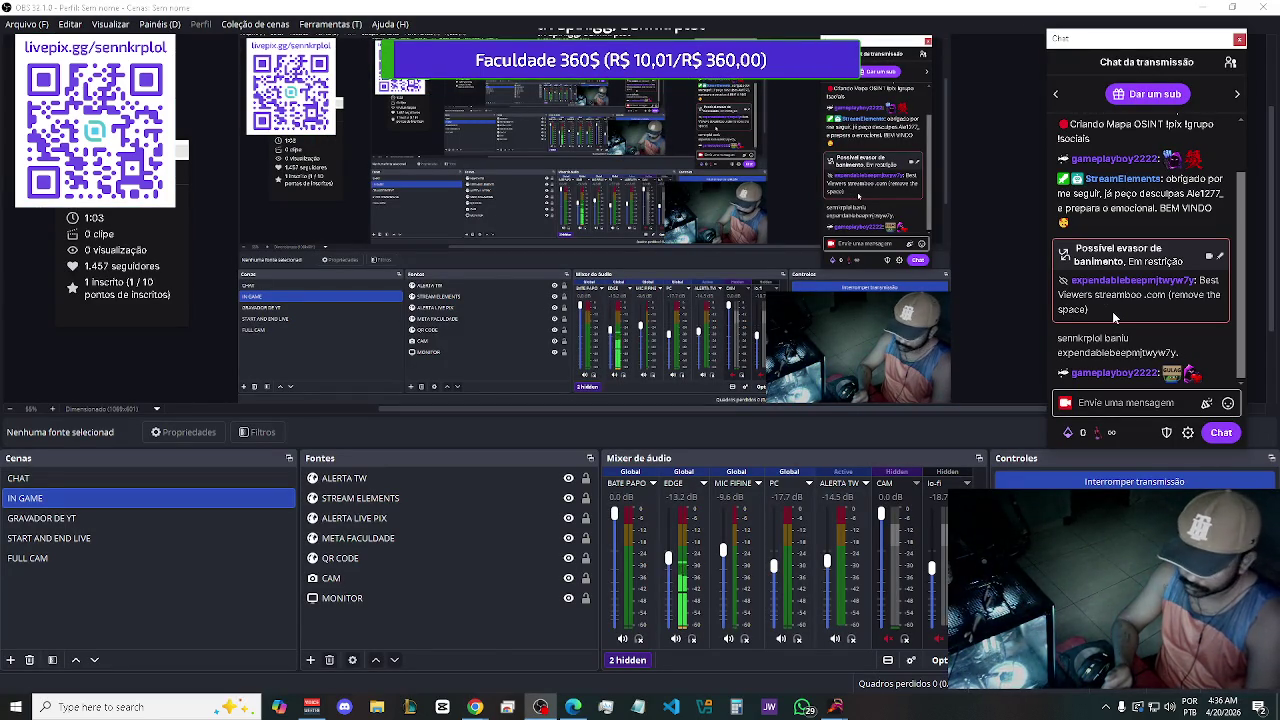
# Return to the Edge window playing Toque Dez's 'Sigilo (Na Máxima 2.0)' on YouTube
pyautogui.hotkey('alt', 'Tab')
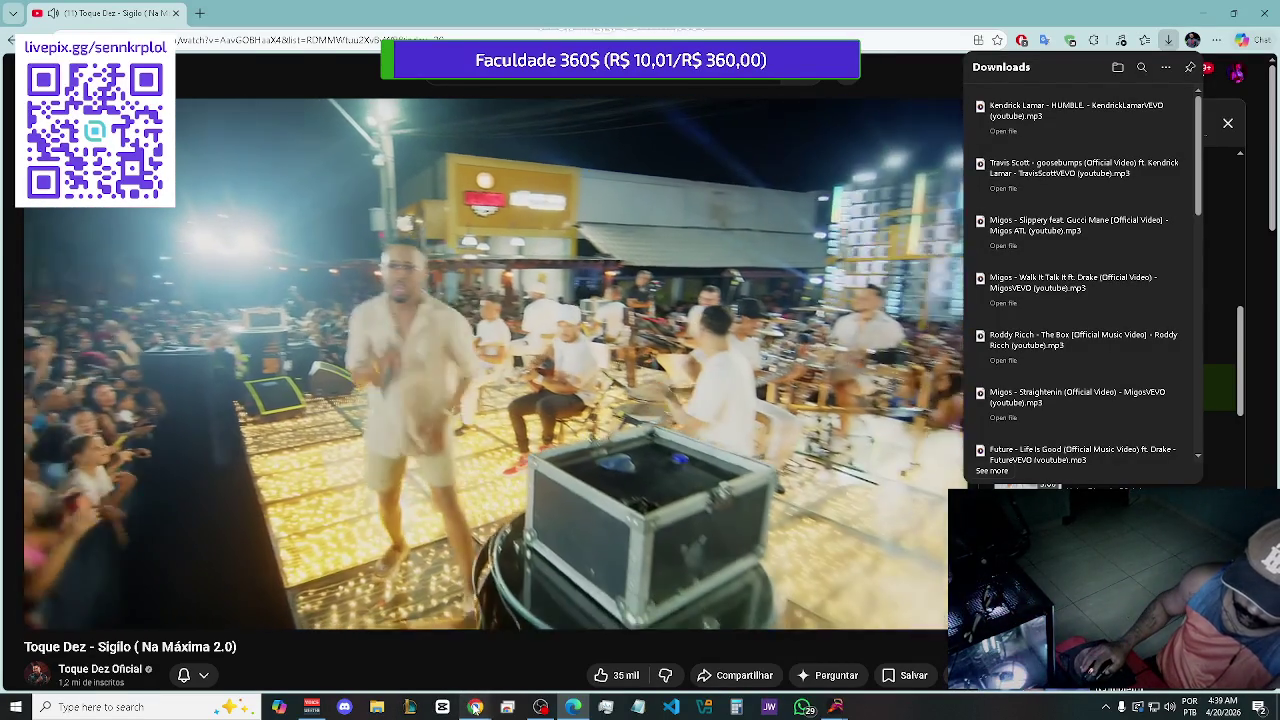
# Bring up the Streamaker dashboard, refresh Meus Stream Tickets to 55 min and 603/3018, then browse it
pyautogui.moveTo(475, 706)
pyautogui.click(545, 650)
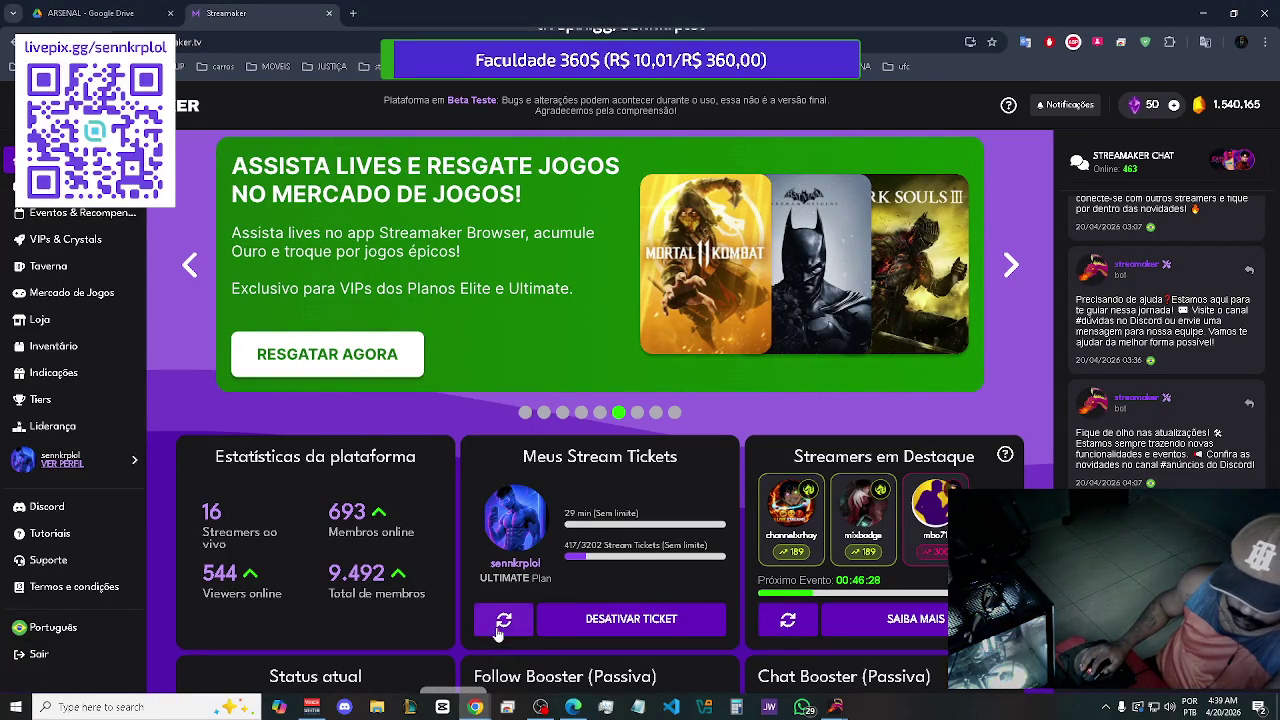
pyautogui.click(500, 621)
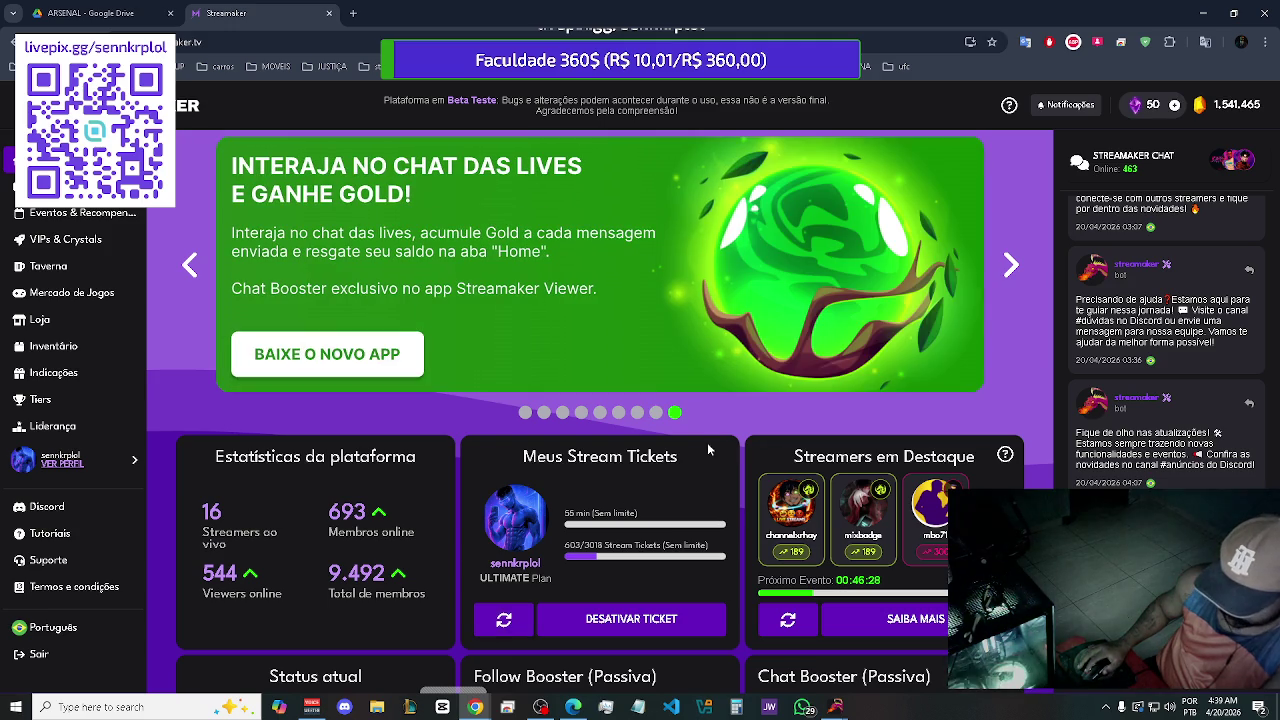
pyautogui.scroll(-4, 712, 512)
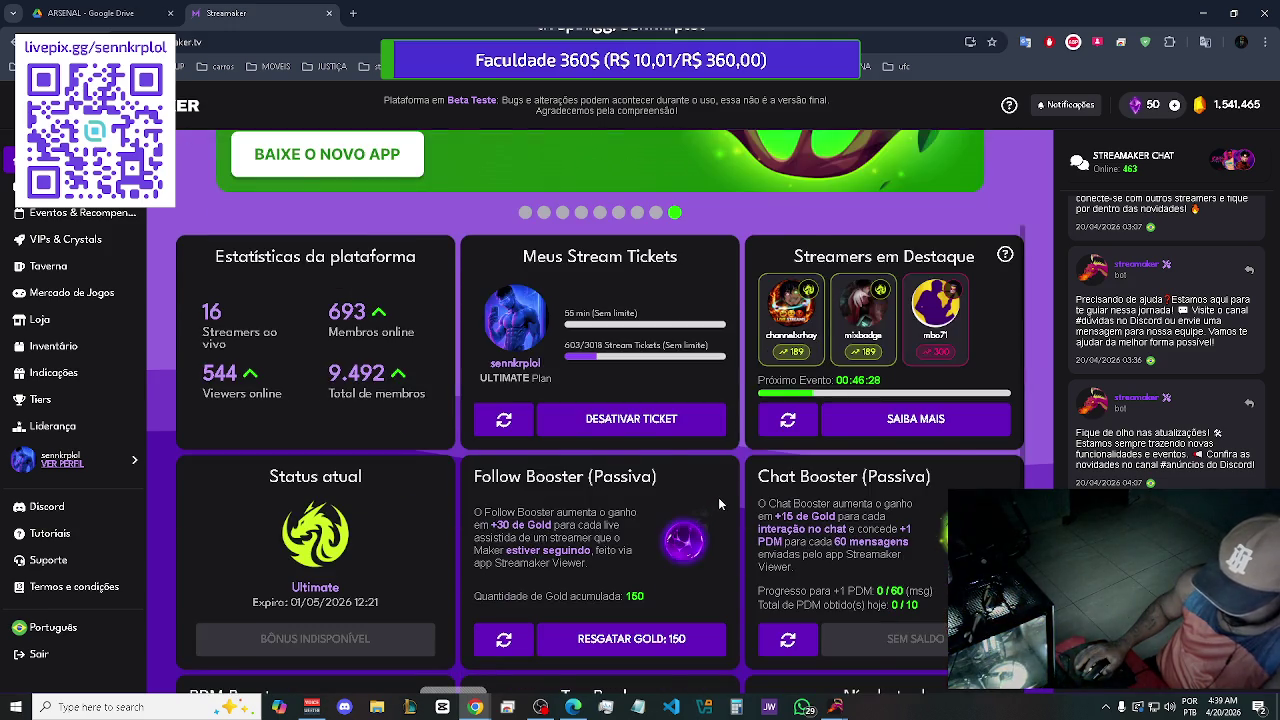
pyautogui.scroll(-3, 730, 487)
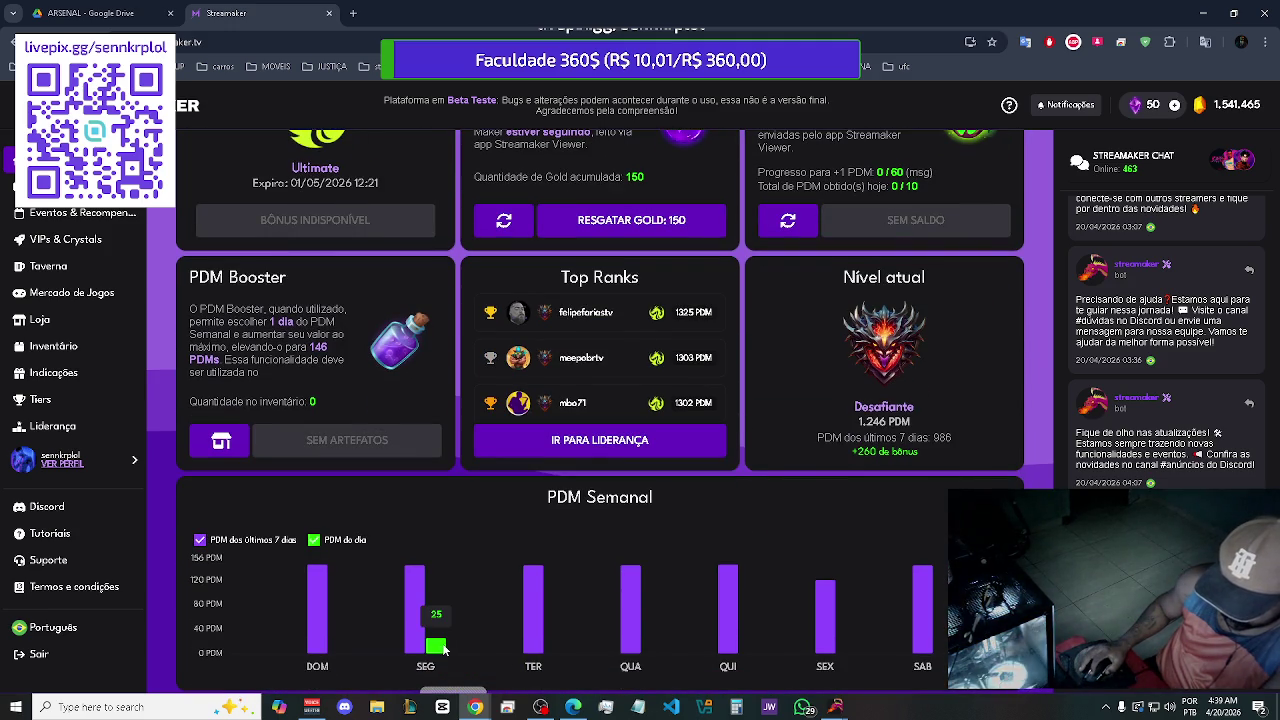
pyautogui.scroll(5, 746, 558)
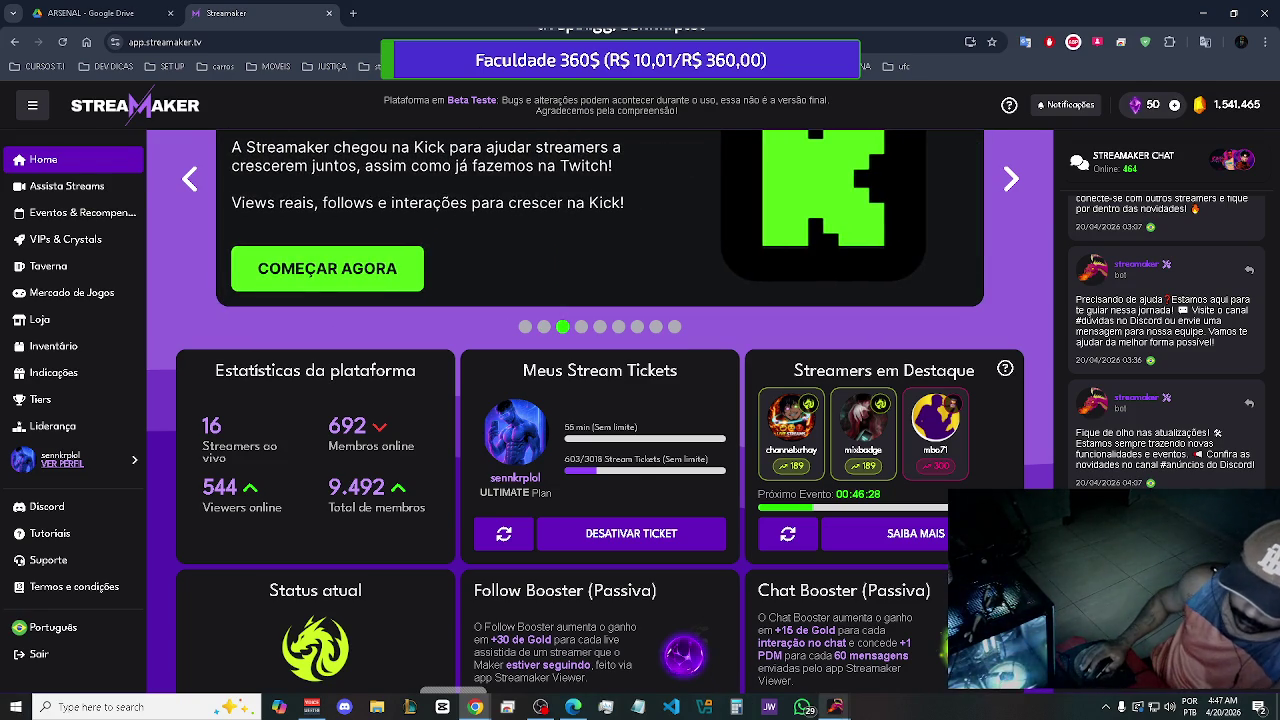
# Bring OBS Studio back in front of the Streamaker dashboard
pyautogui.click(540, 707)
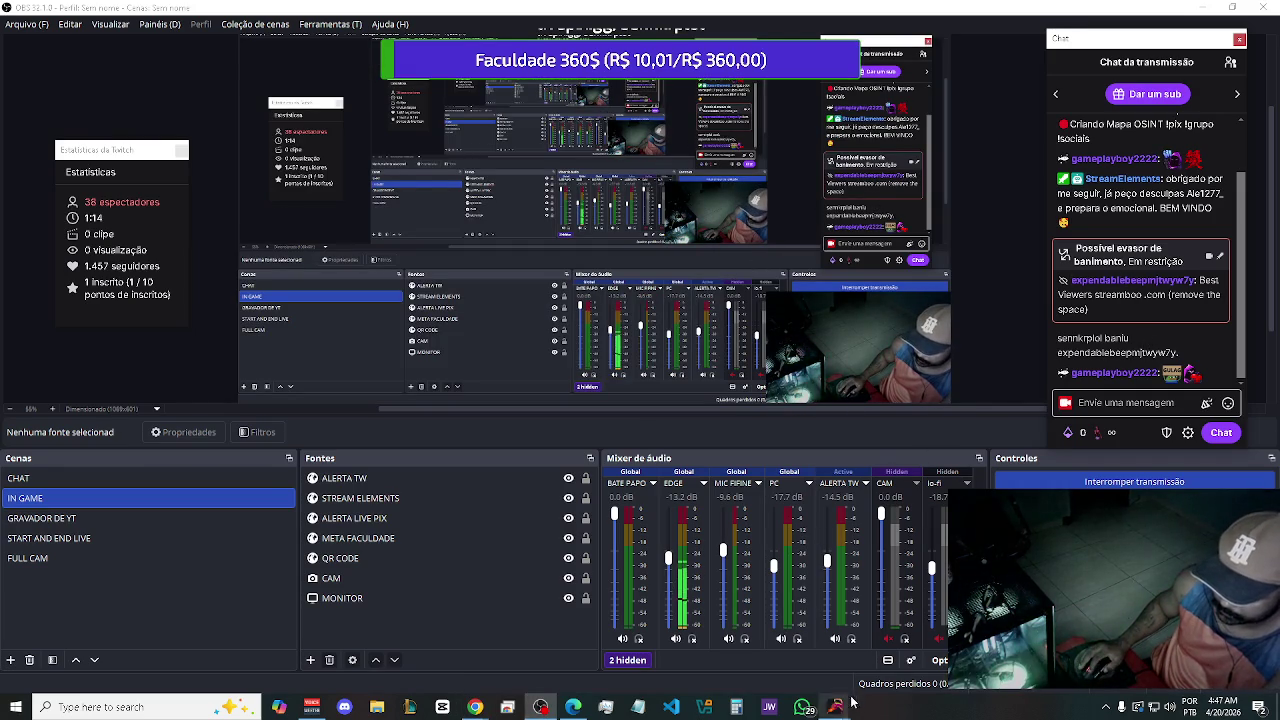
# Bring the Aggeo Twitch stream window from the Streamaker Viewer group in front of OBS
pyautogui.moveTo(843, 707)
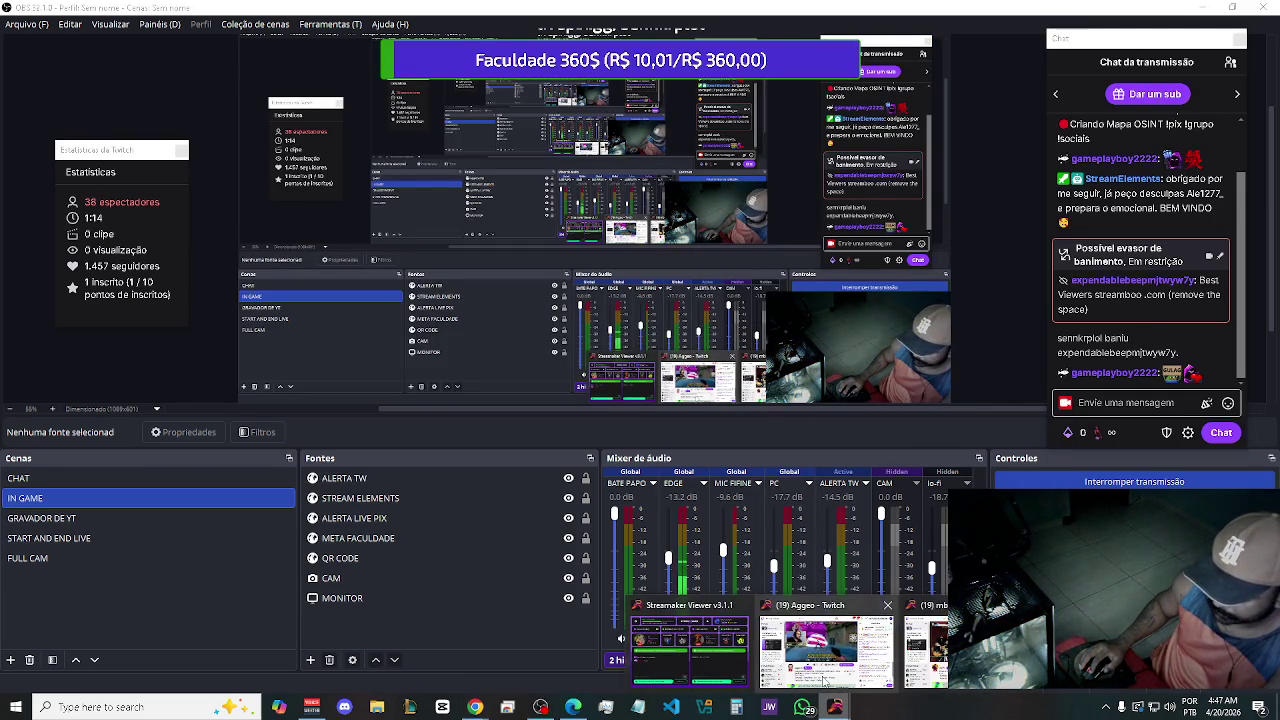
pyautogui.click(825, 650)
# Switch to the mbo71 Twitch stream window so its live music stream plays
pyautogui.moveTo(836, 707)
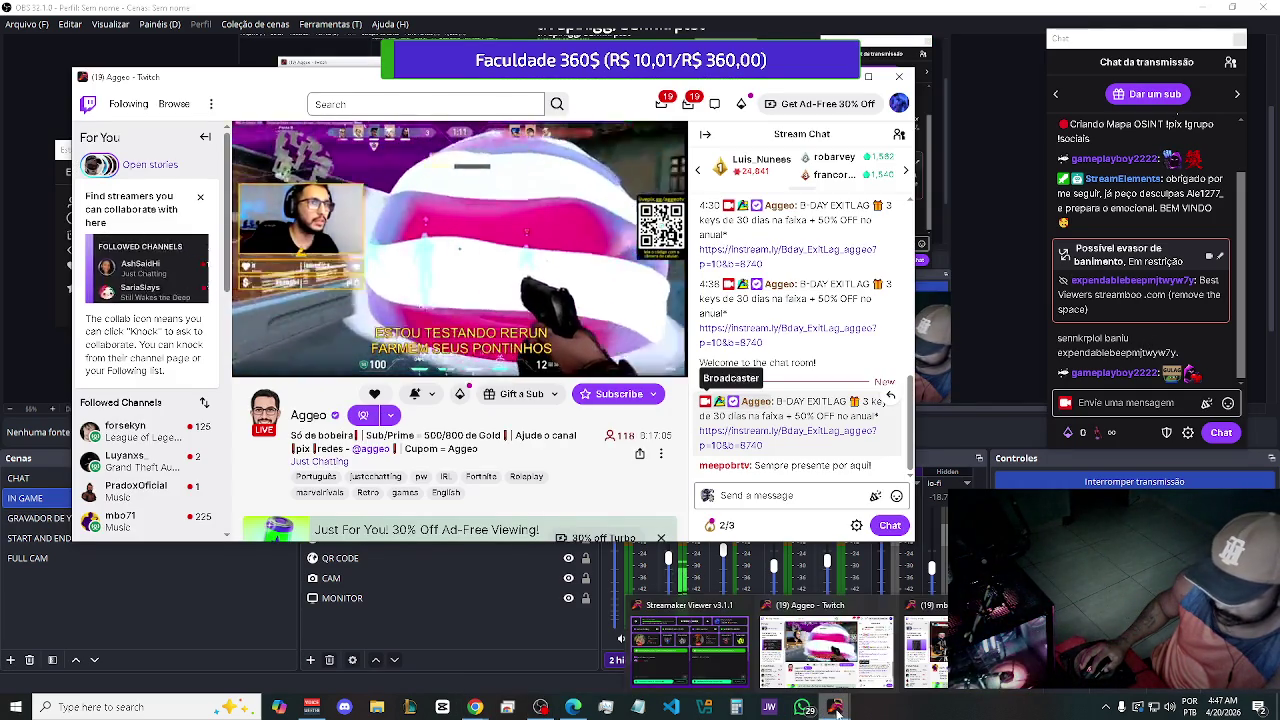
pyautogui.click(925, 650)
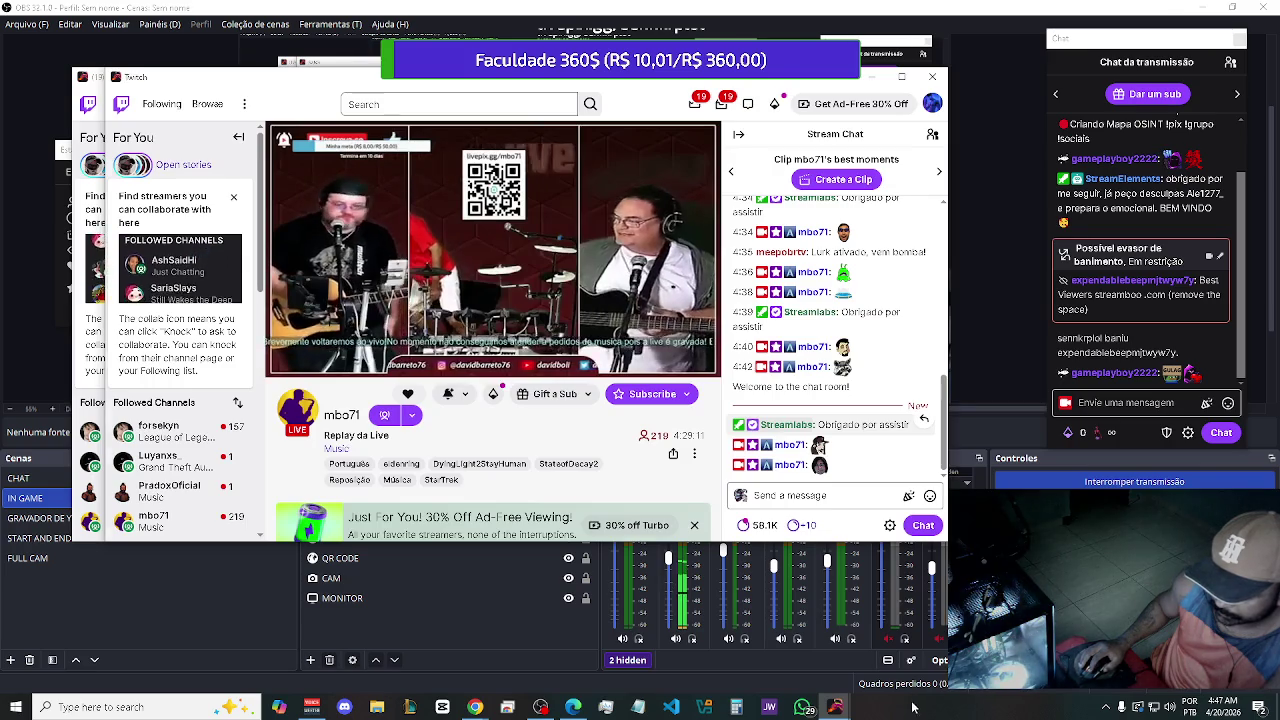
pyautogui.moveTo(840, 710)
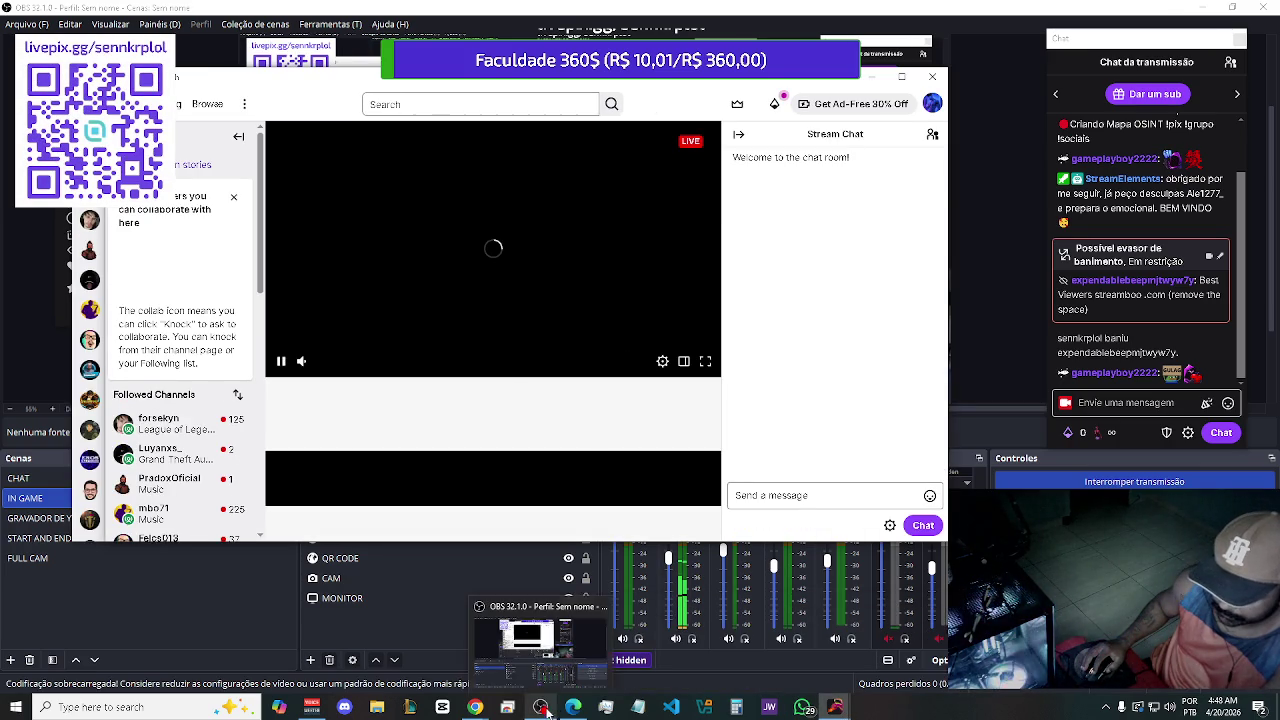
# Bring the Streamaker dashboard to the front and reload it to update ticket stats
pyautogui.moveTo(472, 708)
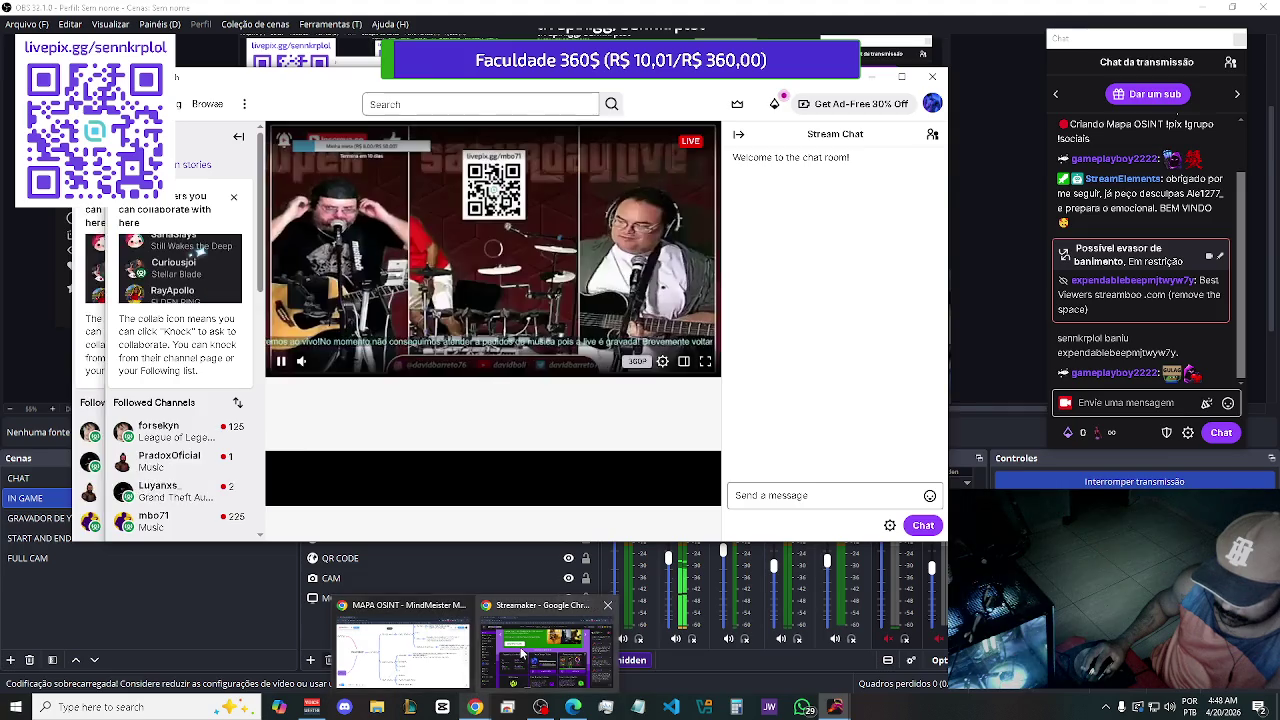
pyautogui.click(525, 645)
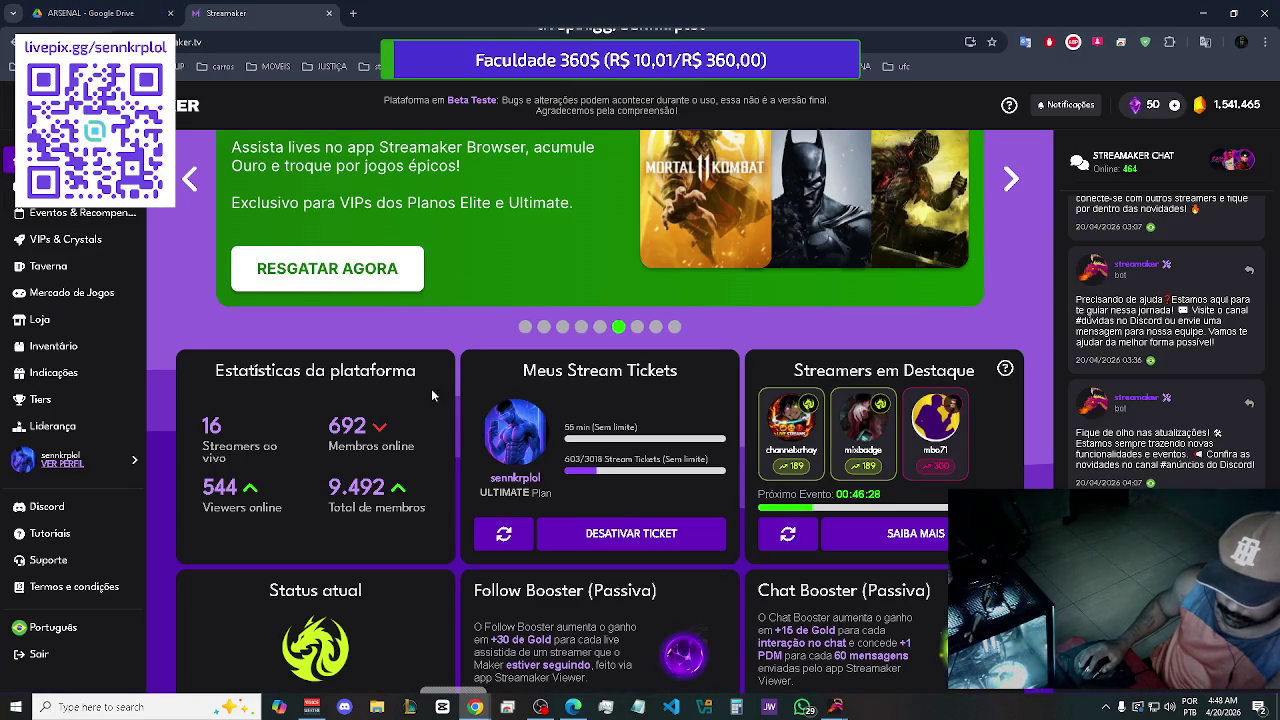
pyautogui.click(273, 303)
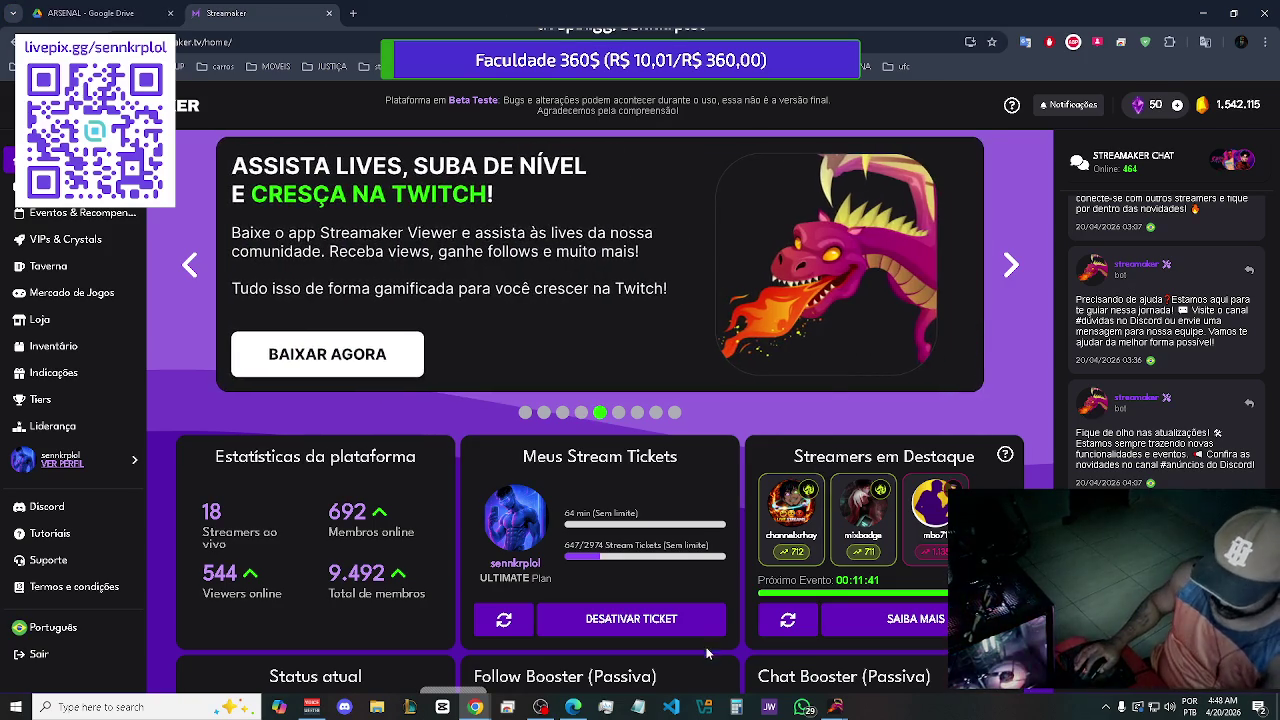
# Deactivate the running stream ticket without raiding, leaving 2.974 tickets in inventory
pyautogui.click(560, 625)
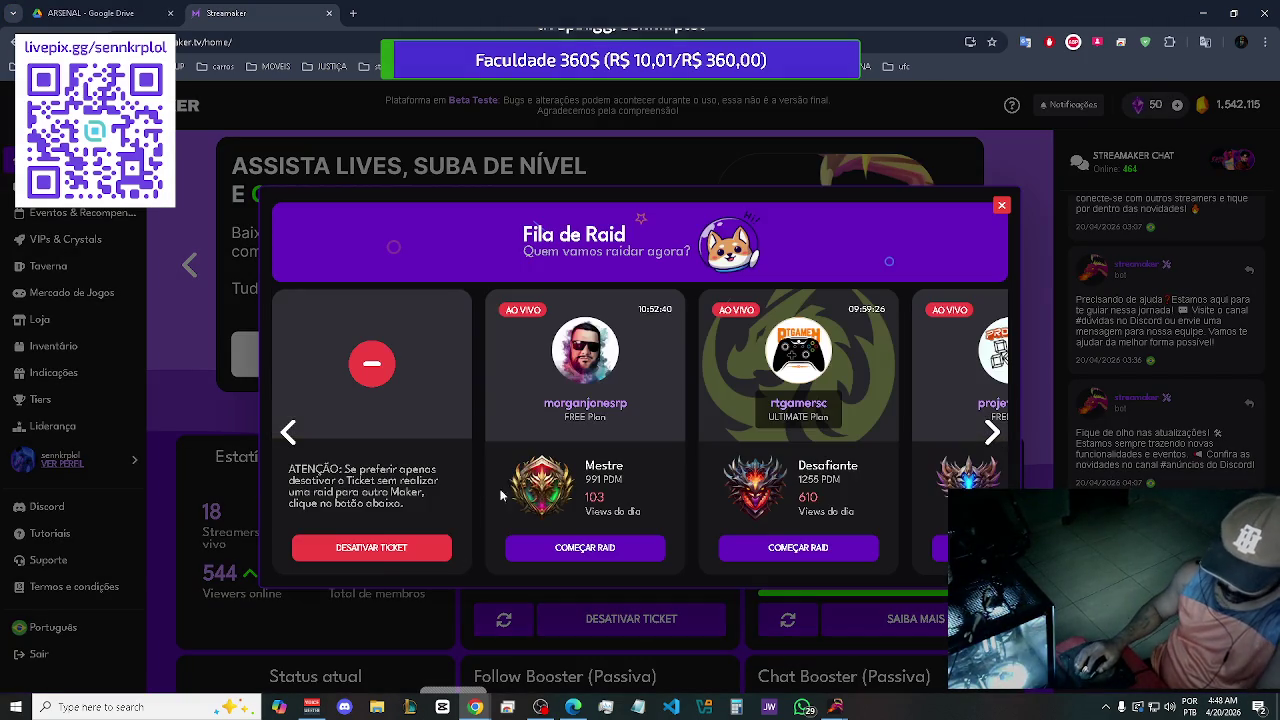
pyautogui.click(380, 558)
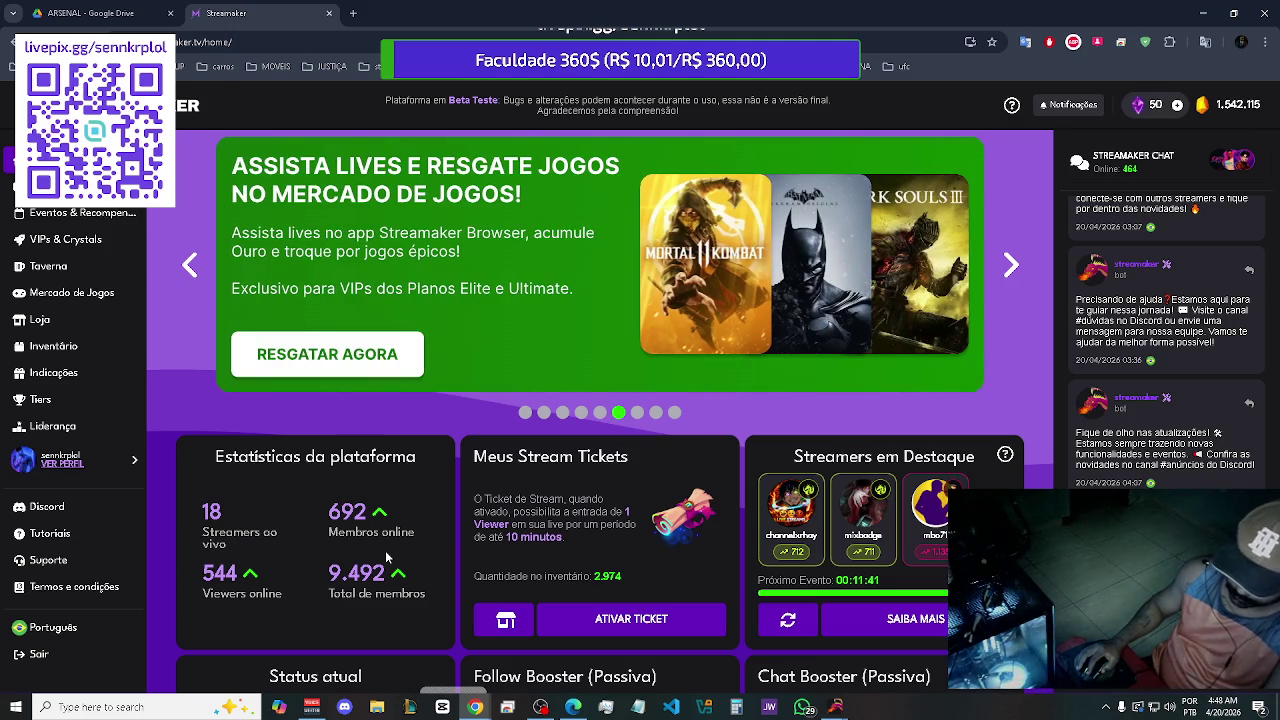
pyautogui.scroll(-3, 507, 485)
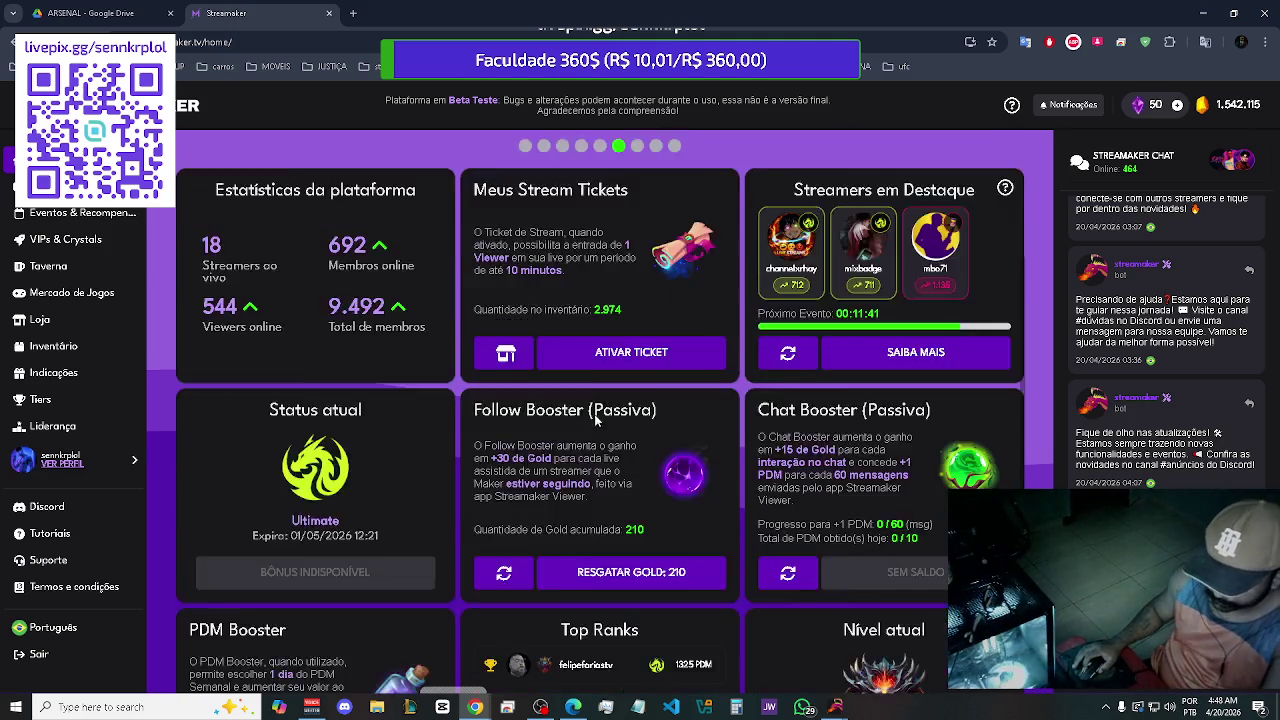
# Redeem the Follow Booster's 210 gold, raising the balance to 1,542,325
pyautogui.click(660, 510)
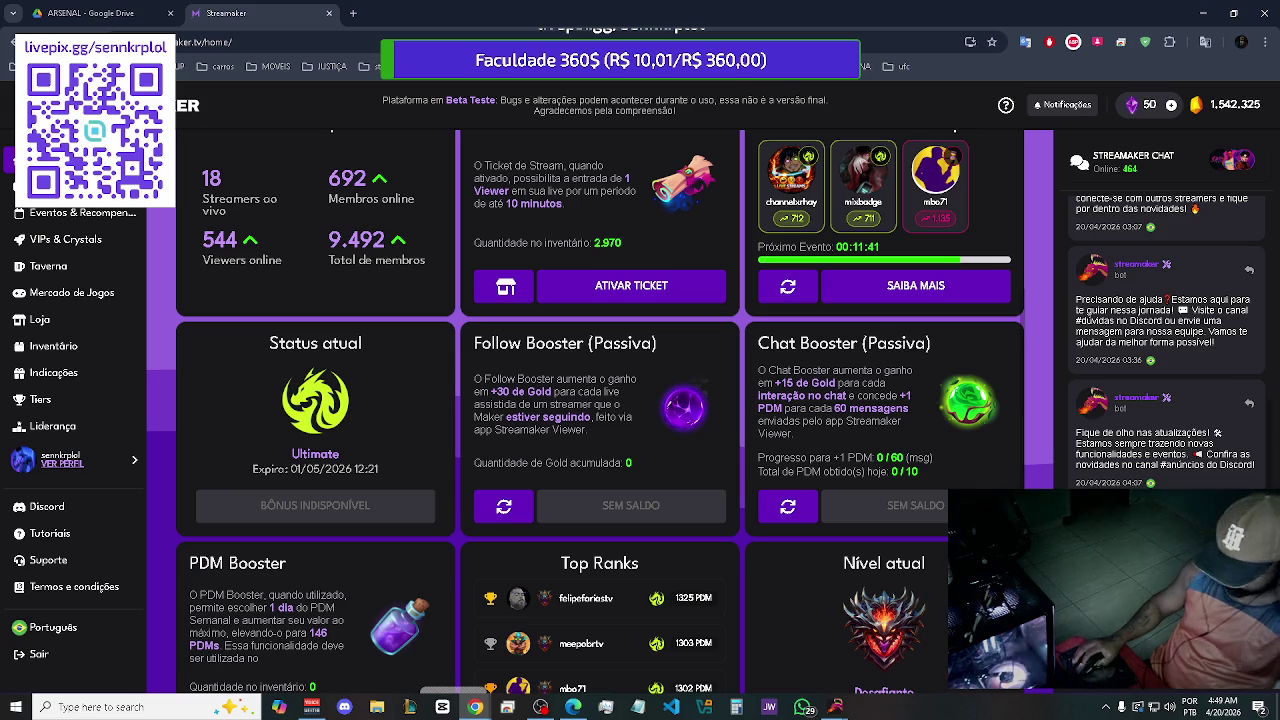
# Bring the YouTube window with Toque Dez's 'Hoje a noite e Lábios divididos' to the front
pyautogui.click(566, 707)
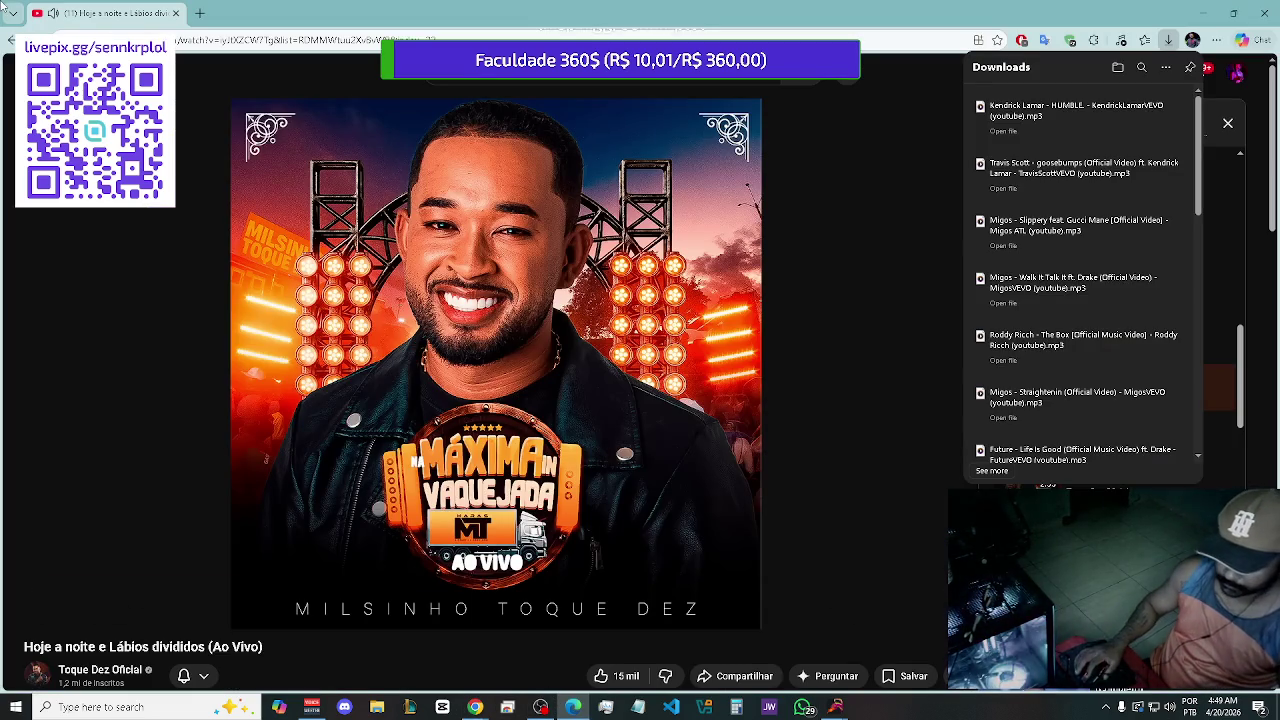
# Close the Downloads panel so the Meu mix playlist shows beside the playing song
pyautogui.click(1168, 40)
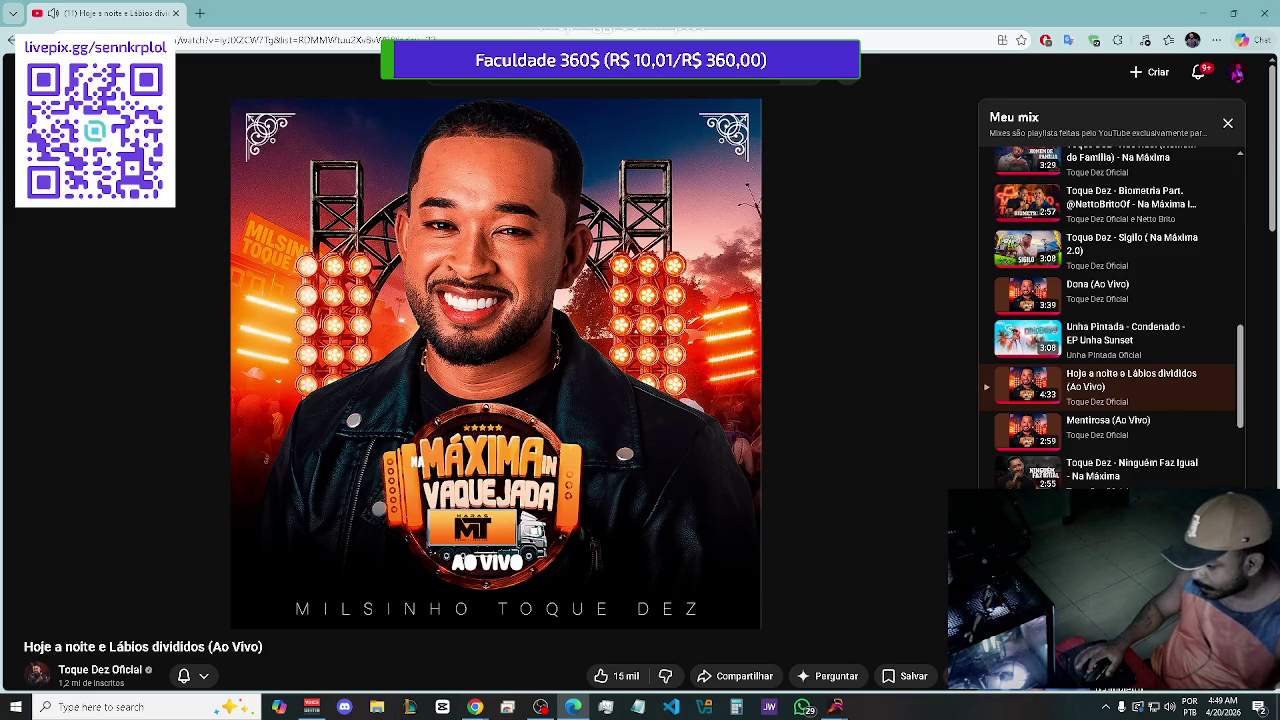
# Leave the Toque Dez song playing and return to OBS Studio's IN GAME broadcast
pyautogui.moveTo(729, 348)
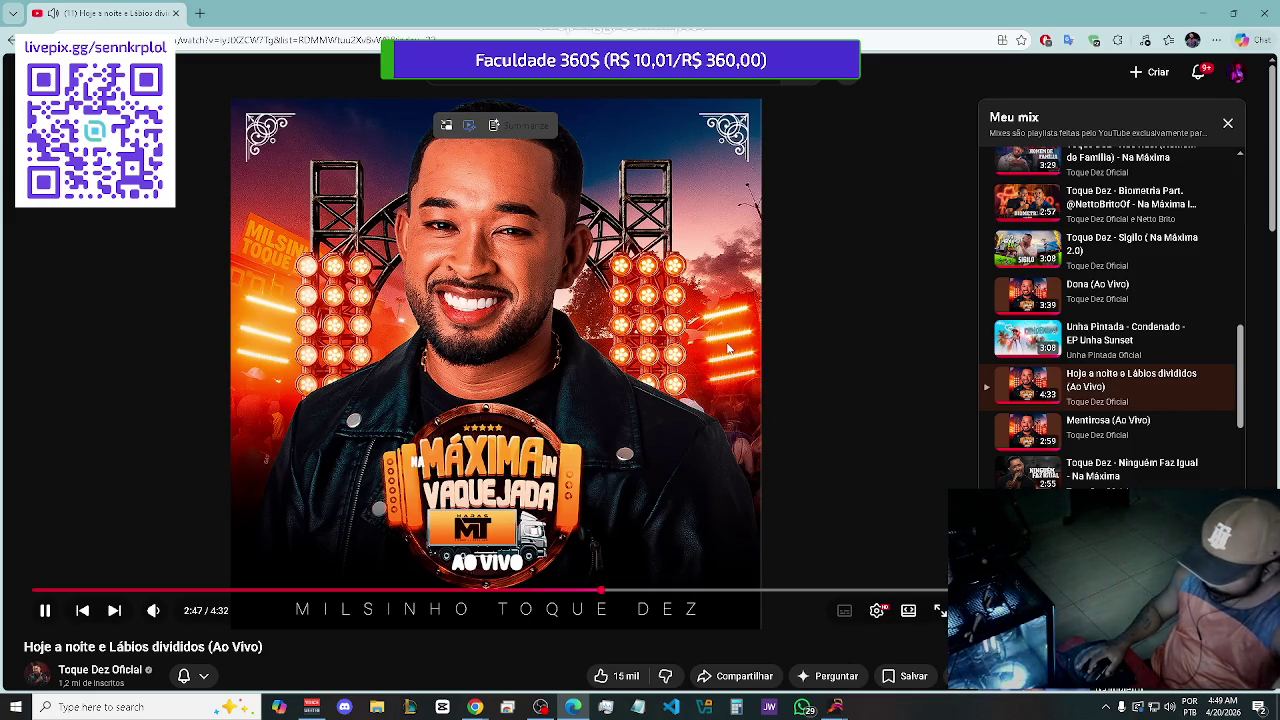
pyautogui.click(541, 707)
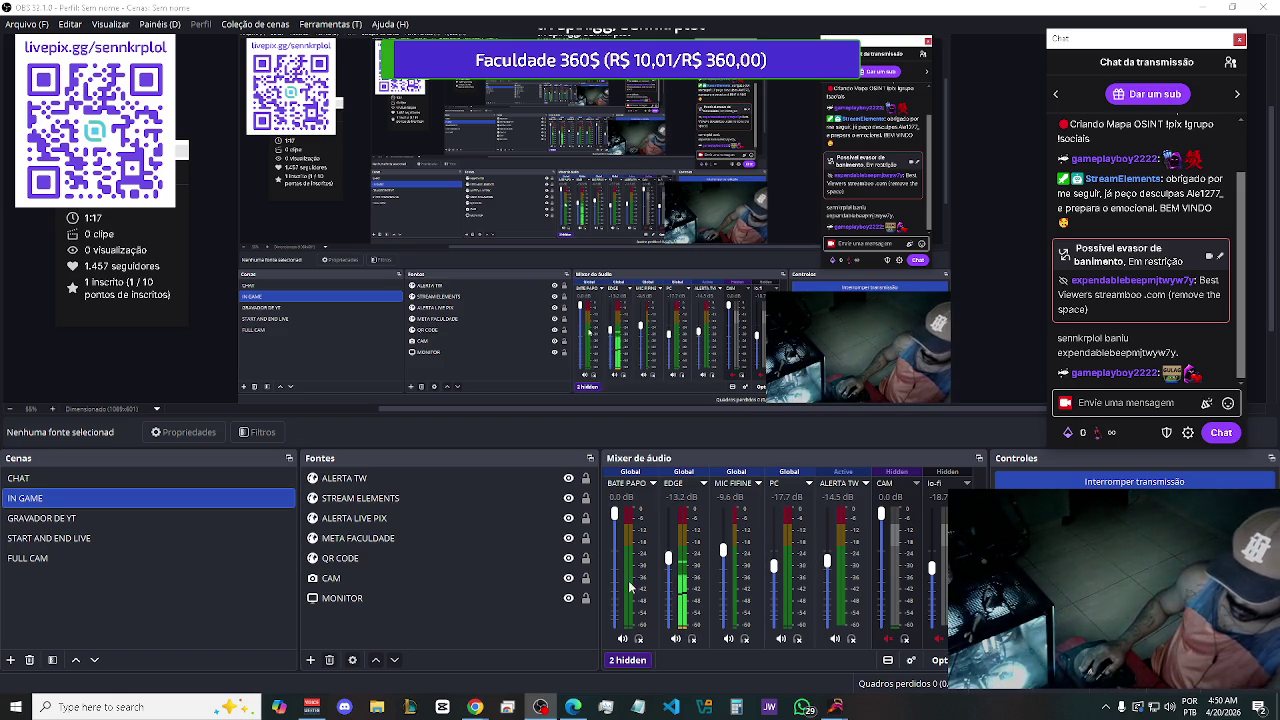
# Make FULL CAM the live OBS scene, showing the webcam with the QR code and goal overlay
pyautogui.click(158, 553)
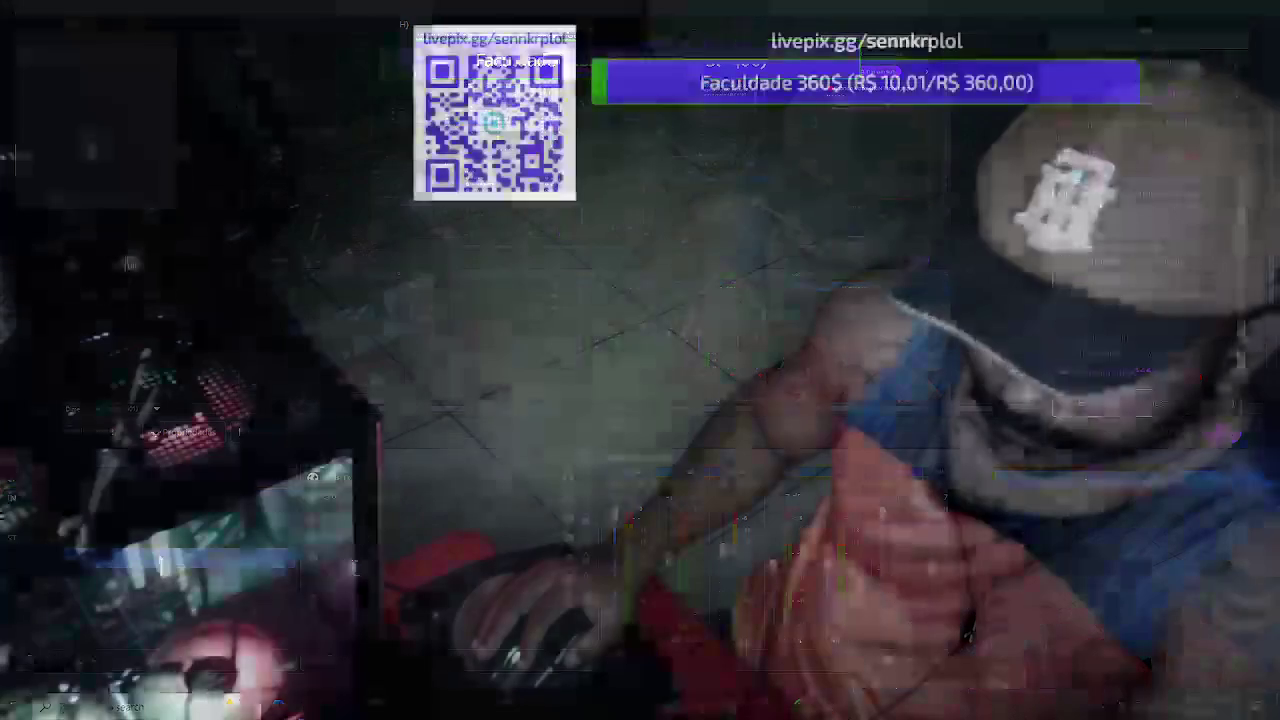